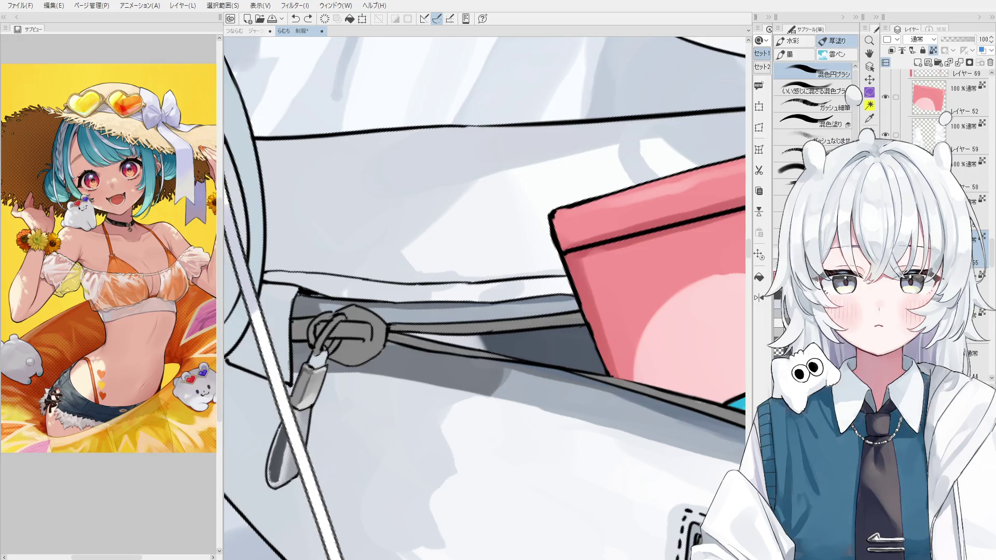
# Mirror the view and paint a lighter grey band down the pull strap and its tip.
pyautogui.press('h')
pyautogui.scroll(-1, 384, 434)
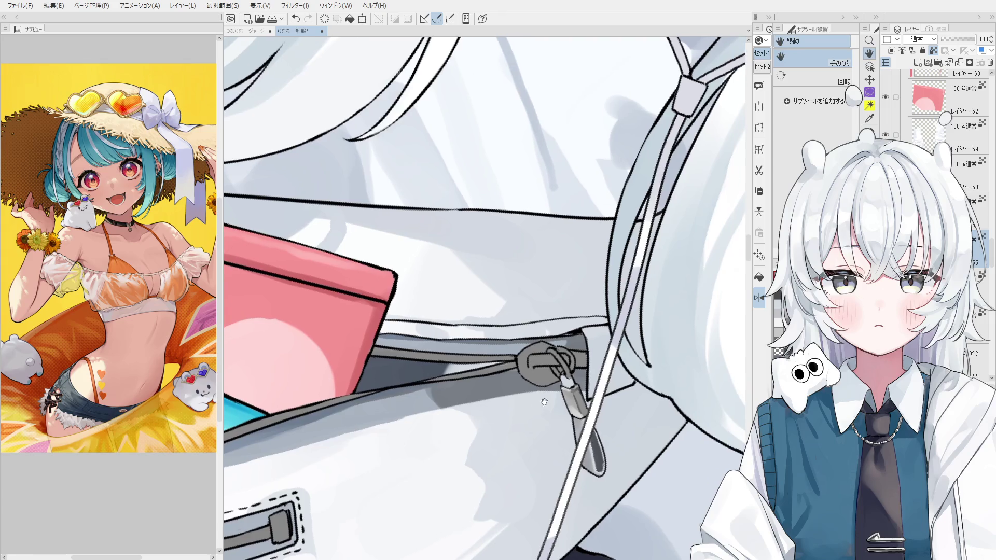
pyautogui.scroll(2, 585, 464)
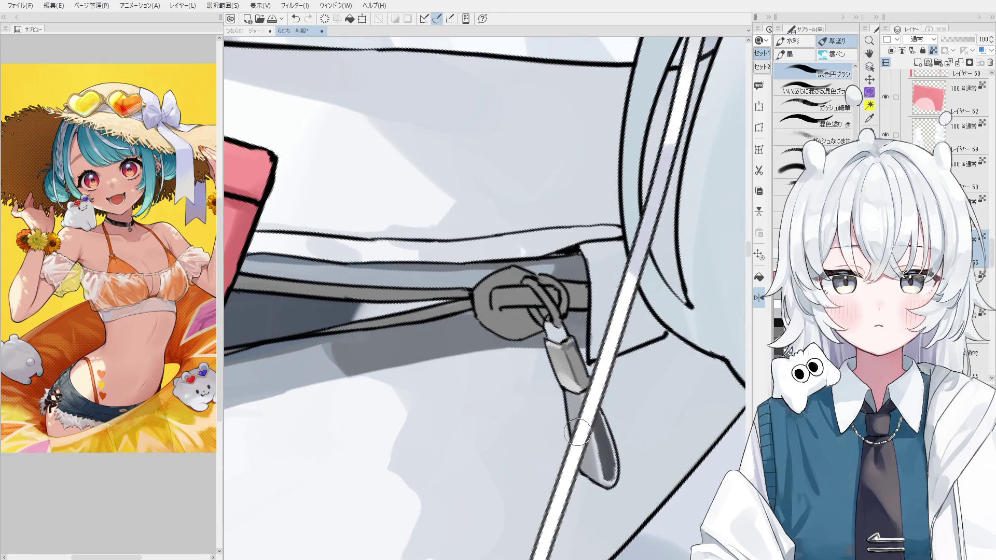
pyautogui.scroll(1, 588, 483)
pyautogui.scroll(1, 594, 456)
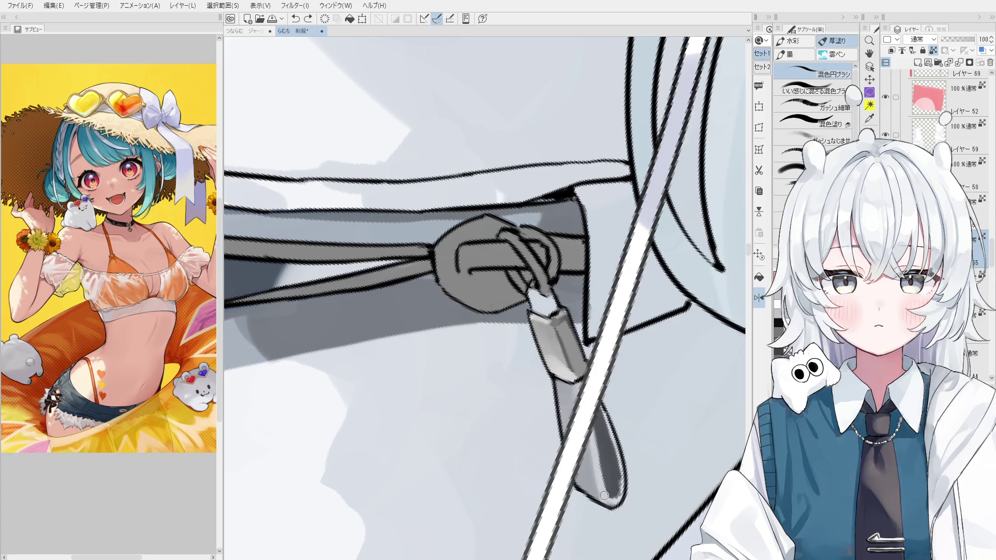
pyautogui.moveTo(592, 441)
pyautogui.mouseDown()
pyautogui.moveTo(603, 493)
pyautogui.moveTo(621, 489)
pyautogui.mouseUp()
pyautogui.moveTo(604, 414)
pyautogui.mouseDown()
pyautogui.moveTo(624, 474)
pyautogui.moveTo(616, 472)
pyautogui.mouseUp()
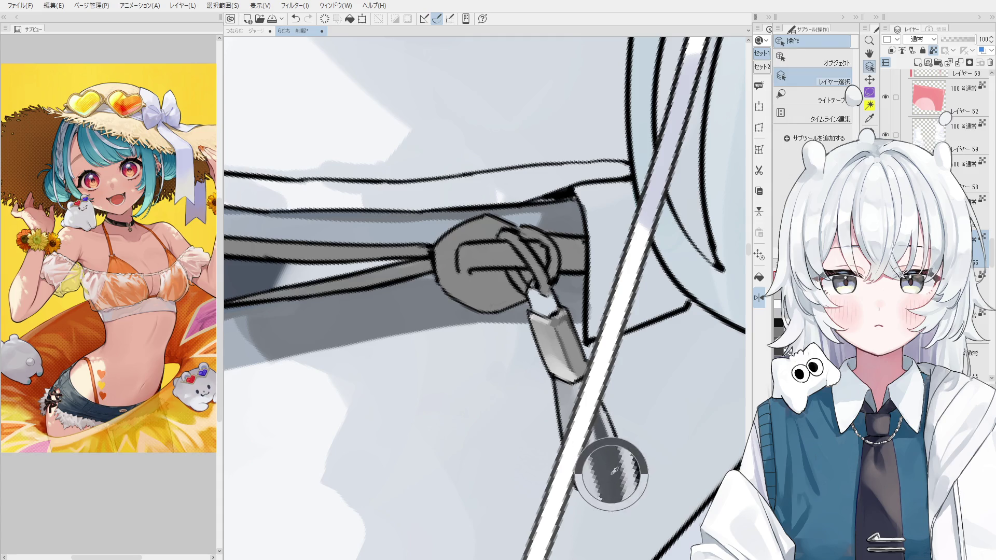
pyautogui.scroll(1, 623, 467)
pyautogui.scroll(1, 610, 483)
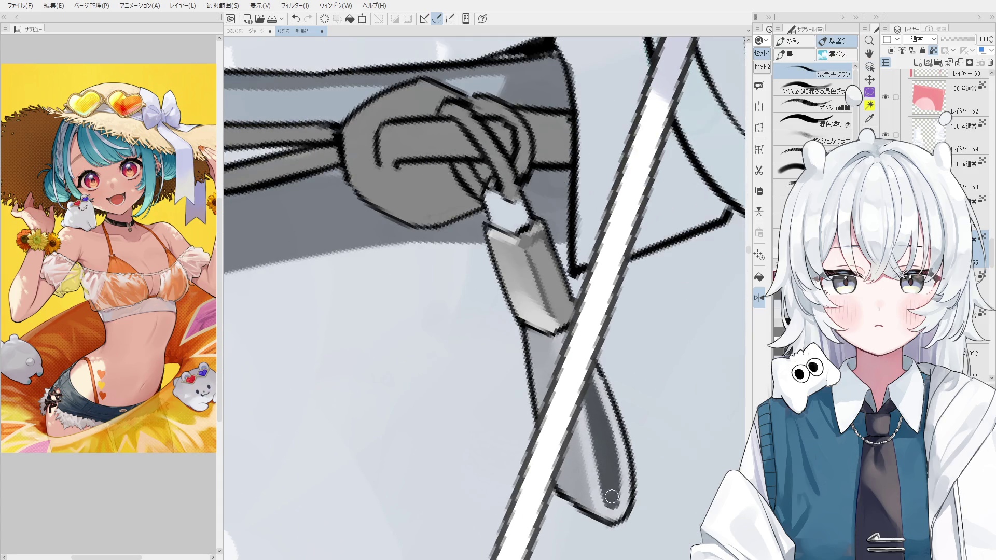
pyautogui.scroll(-1, 610, 479)
pyautogui.scroll(-1, 612, 470)
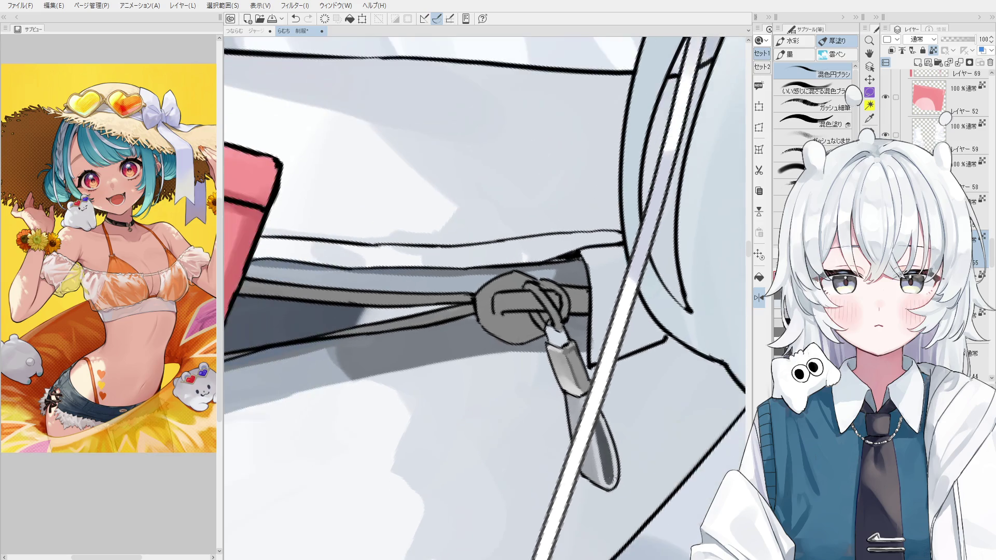
# Check the zipper layer with the brush reselected and step back to view the bag and figure.
pyautogui.press('o')
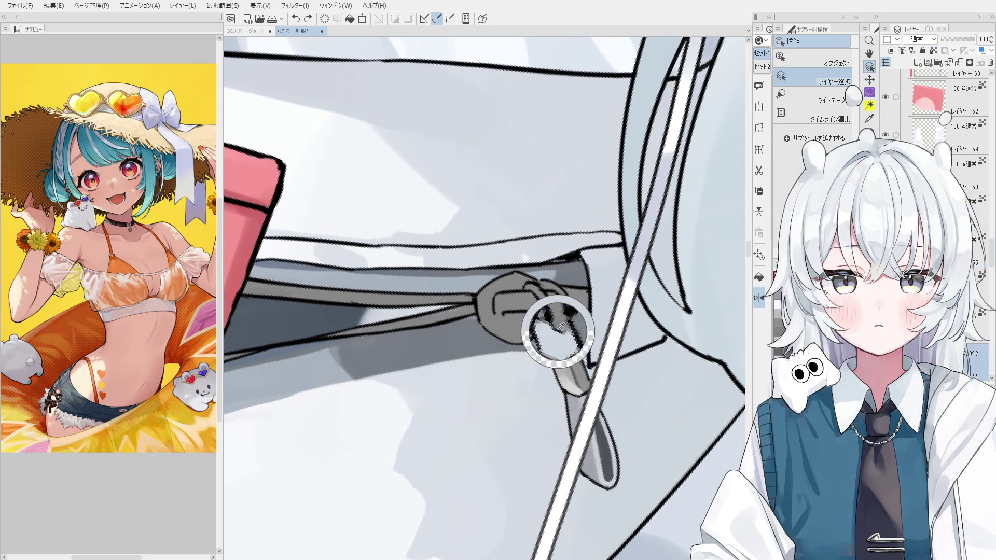
pyautogui.press('b')
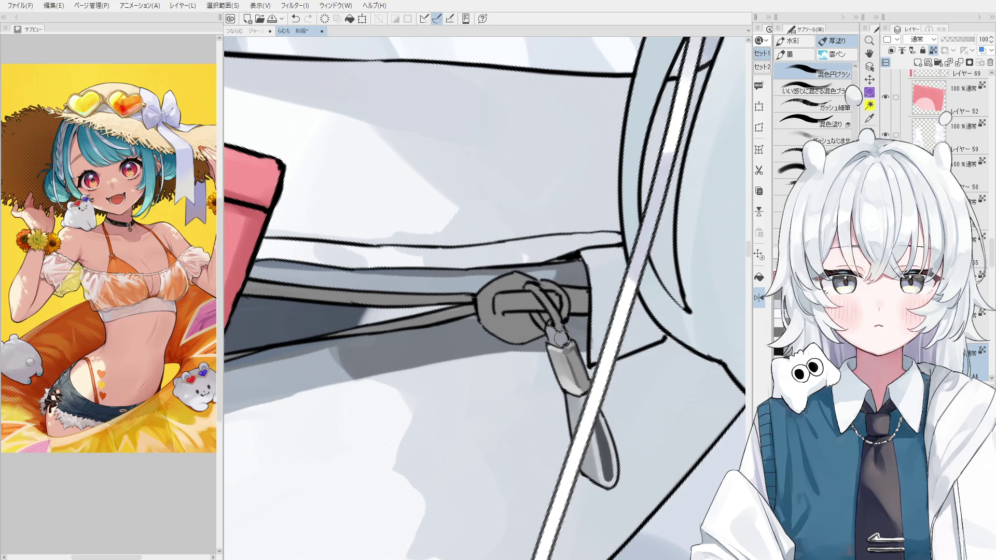
pyautogui.scroll(-3, 561, 338)
pyautogui.press('h')
pyautogui.scroll(-2, 565, 365)
# Dab dark grey around the pull's top and add a small dark rivet there.
pyautogui.moveTo(568, 388)
pyautogui.mouseDown()
pyautogui.moveTo(591, 386)
pyautogui.moveTo(548, 407)
pyautogui.mouseUp()
pyautogui.scroll(2, 561, 373)
pyautogui.scroll(2, 564, 358)
pyautogui.scroll(1, 570, 339)
pyautogui.press('b')
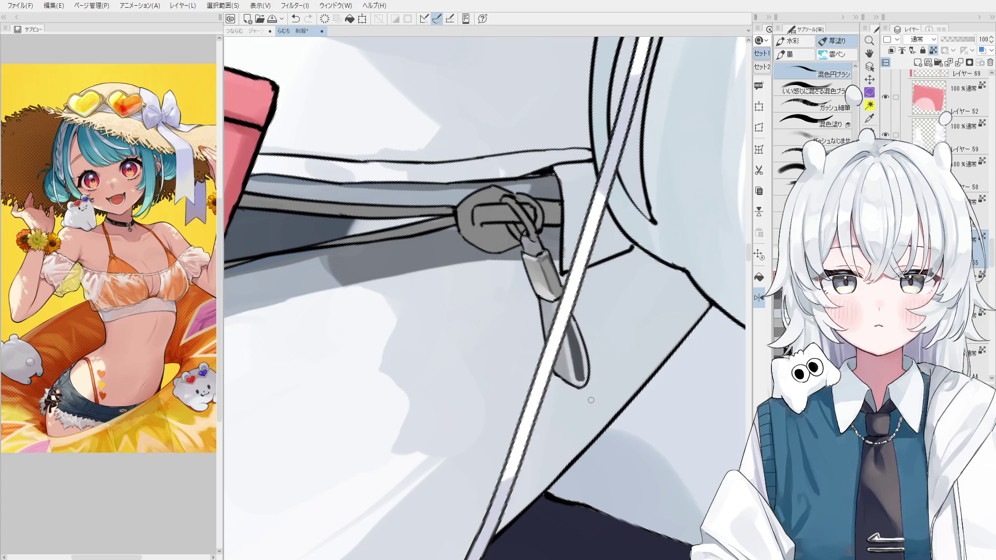
pyautogui.press('o')
pyautogui.scroll(1, 580, 378)
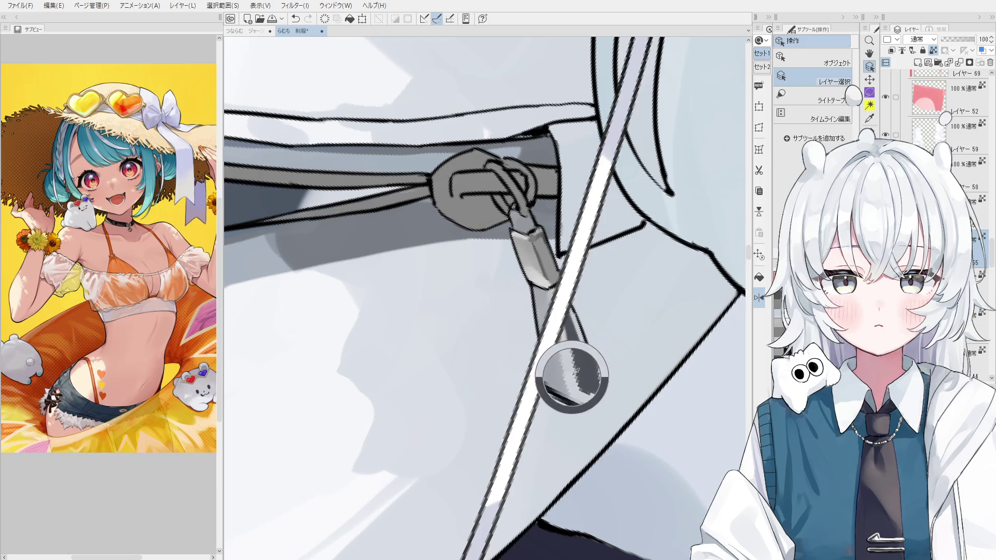
pyautogui.press('b')
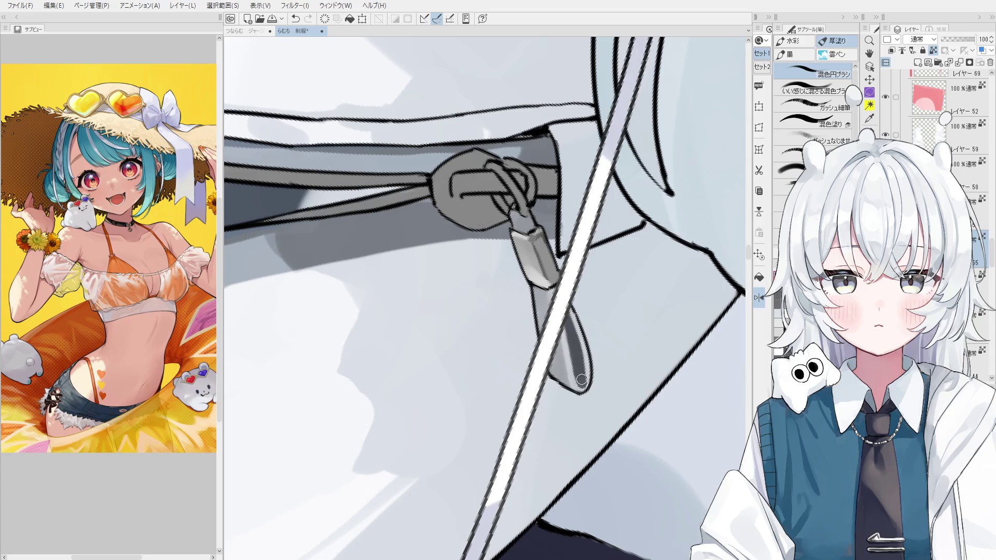
pyautogui.scroll(1, 580, 385)
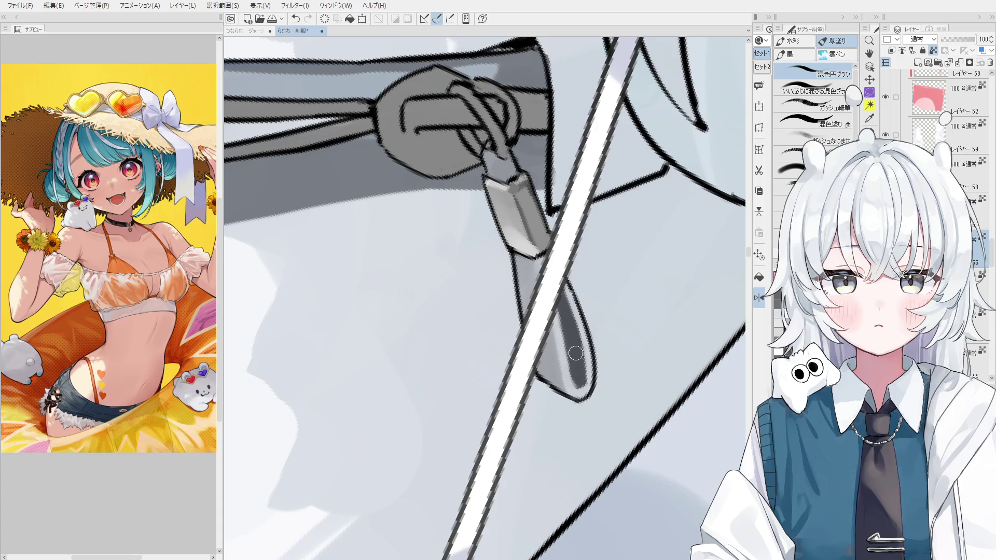
pyautogui.scroll(1, 571, 365)
pyautogui.scroll(-1, 573, 369)
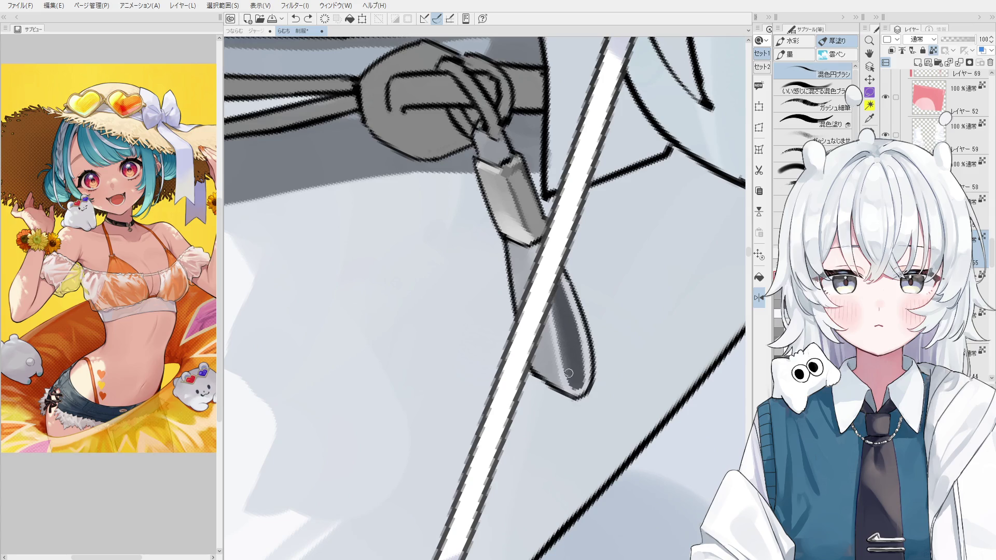
pyautogui.scroll(-1, 564, 348)
pyautogui.scroll(-1, 564, 343)
pyautogui.scroll(-1, 565, 325)
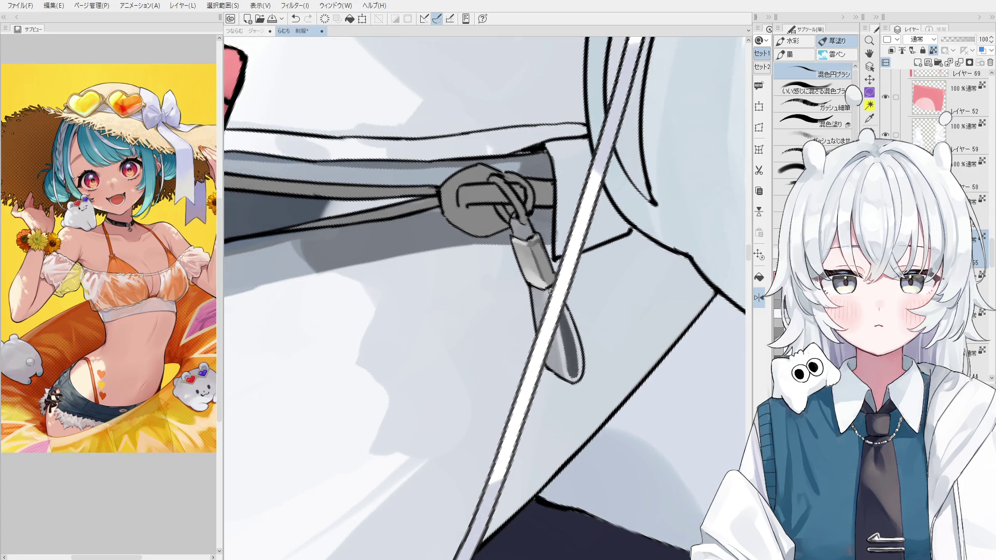
pyautogui.scroll(-1, 559, 304)
pyautogui.scroll(1, 536, 323)
pyautogui.scroll(1, 547, 280)
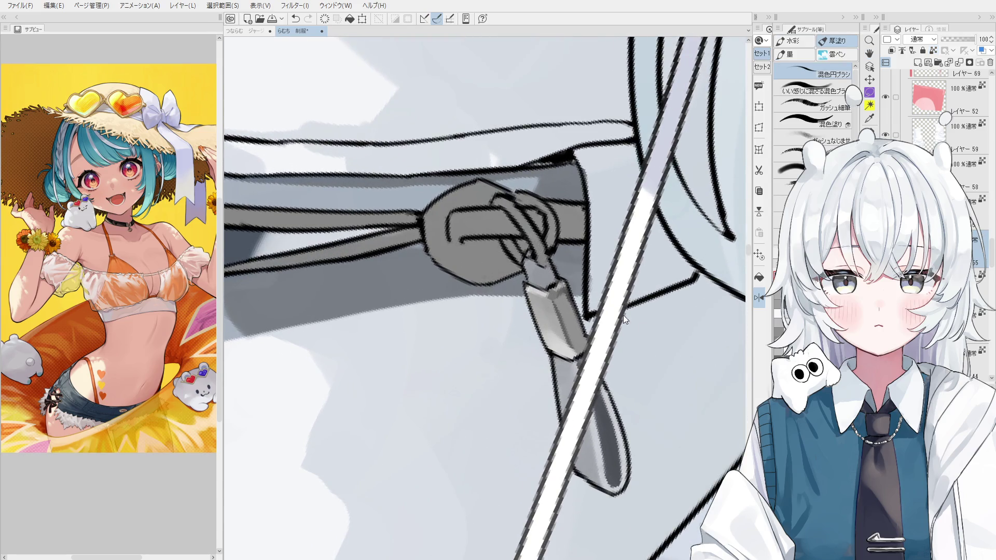
pyautogui.moveTo(547, 274); pyautogui.dragTo(551, 280)
pyautogui.click(545, 274)
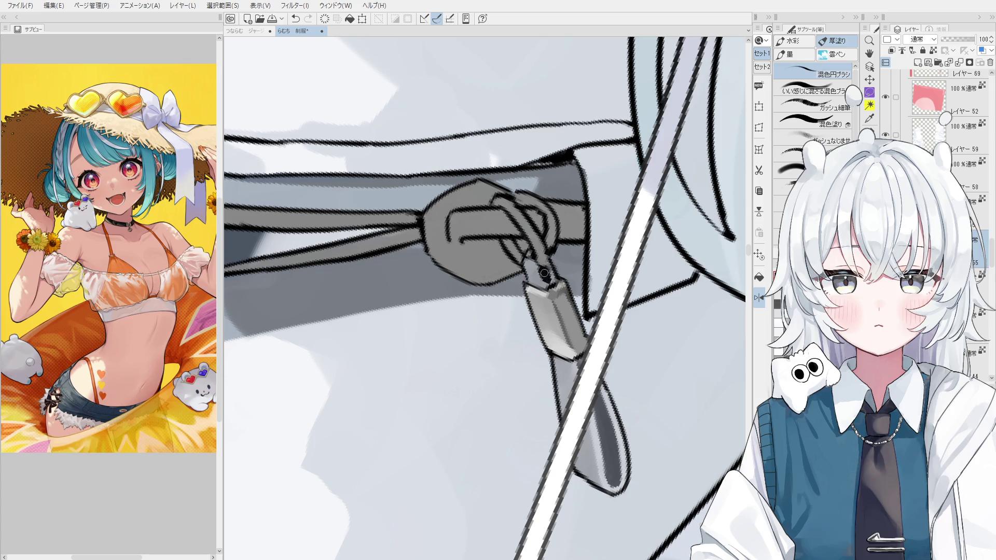
pyautogui.moveTo(549, 276); pyautogui.dragTo(547, 281)
pyautogui.scroll(1, 511, 265)
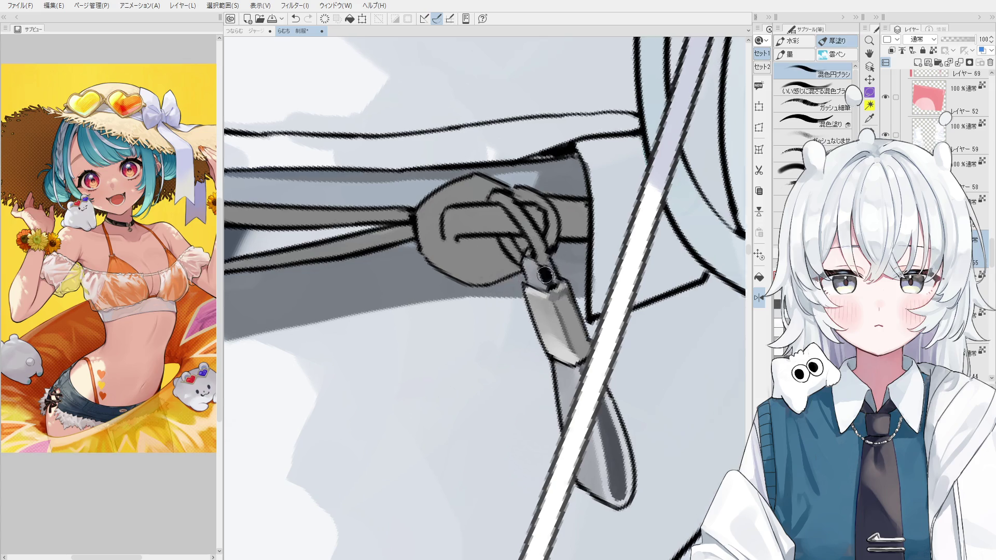
pyautogui.scroll(1, 513, 267)
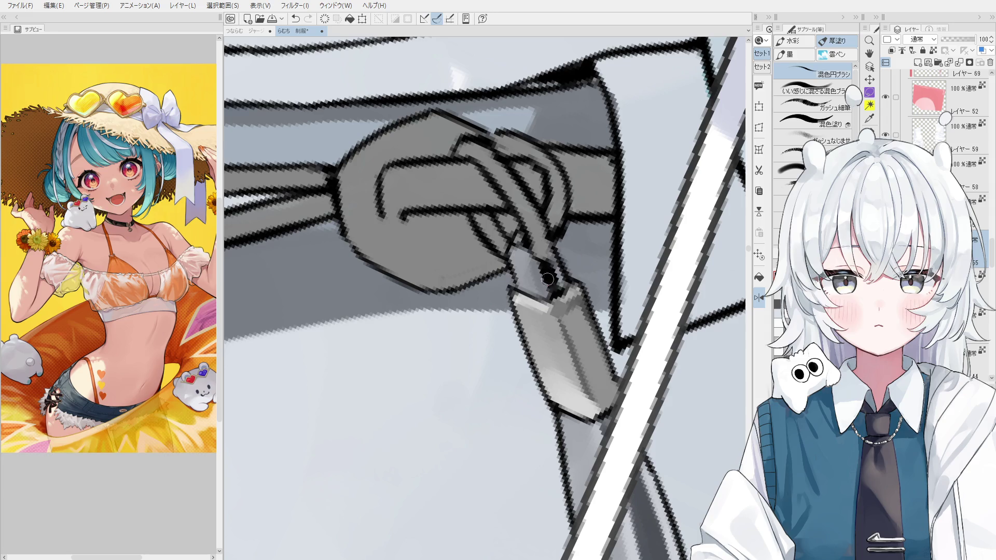
pyautogui.scroll(-1, 548, 272)
pyautogui.scroll(-1, 549, 273)
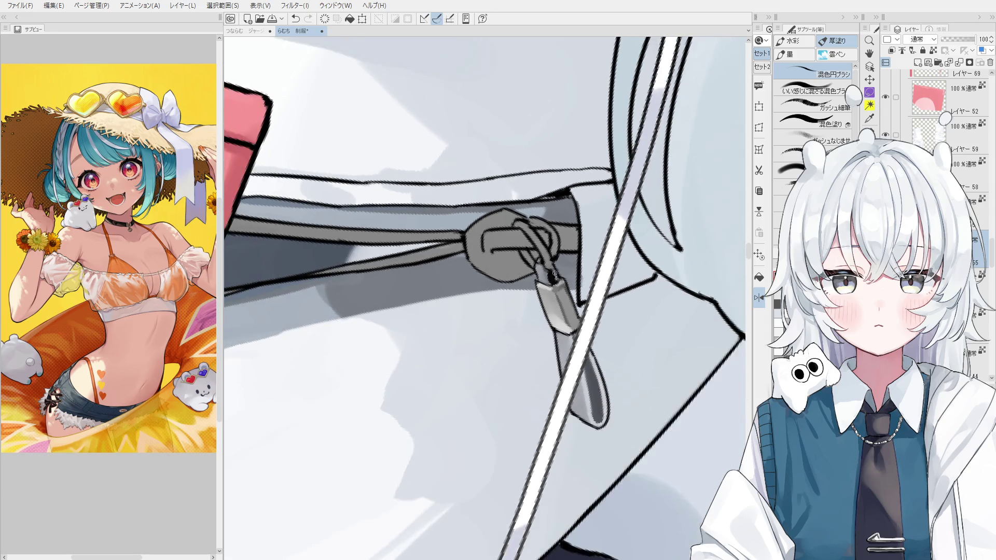
# Angle the zipper and brush dark shading down the pull's left edge, deepening and extending it lower.
pyautogui.moveTo(548, 271); pyautogui.dragTo(456, 289)
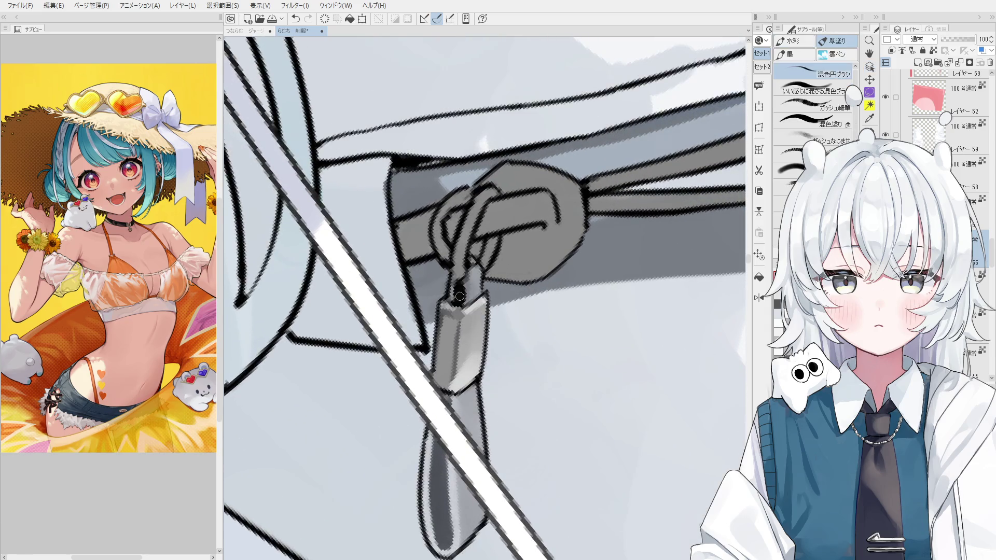
pyautogui.scroll(-1, 466, 327)
pyautogui.scroll(-1, 472, 373)
pyautogui.hotkey('ctrl', 'z')
pyautogui.moveTo(442, 424); pyautogui.dragTo(442, 489)
pyautogui.moveTo(441, 422); pyautogui.dragTo(451, 473)
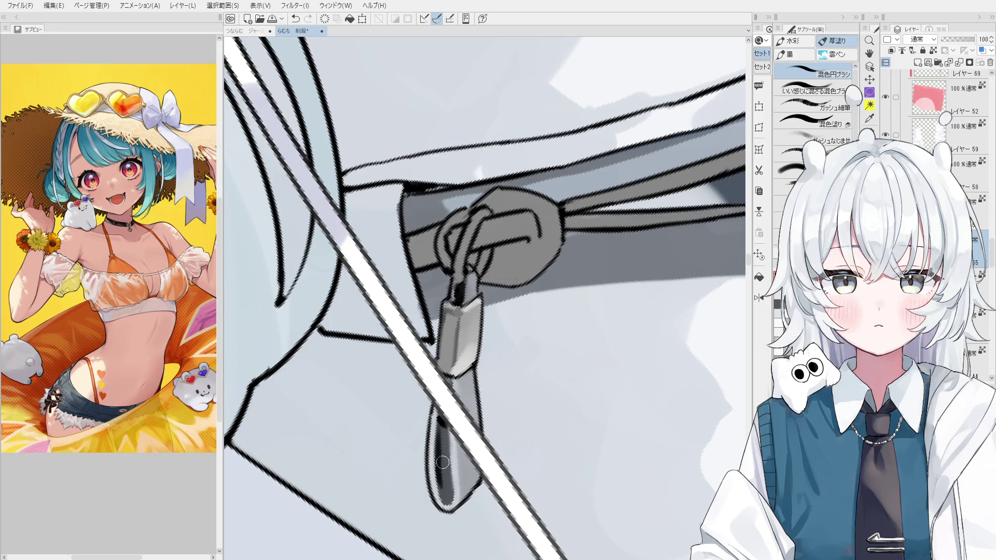
pyautogui.scroll(1, 441, 451)
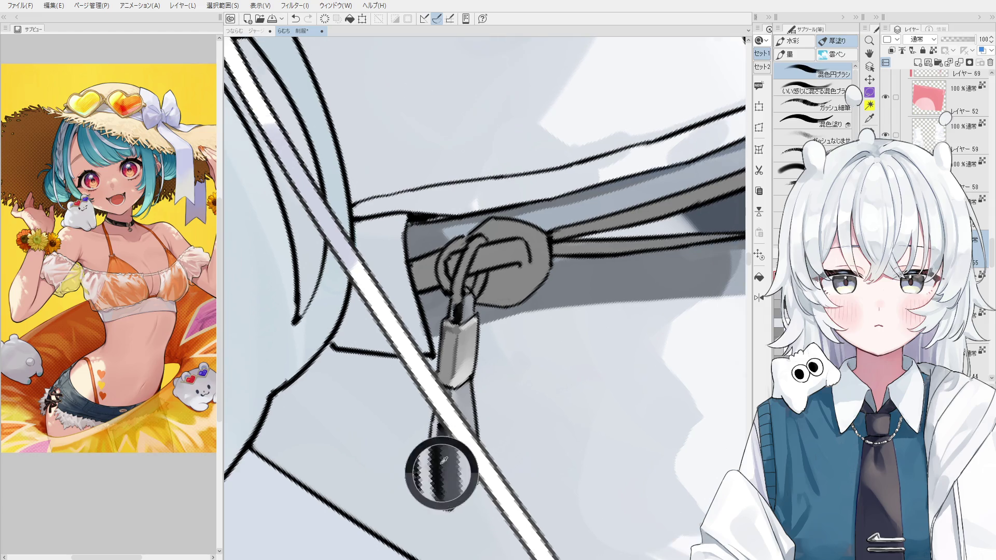
pyautogui.scroll(1, 441, 459)
pyautogui.moveTo(441, 463); pyautogui.dragTo(444, 490)
pyautogui.moveTo(436, 451); pyautogui.dragTo(445, 504)
pyautogui.scroll(-1, 447, 504)
pyautogui.scroll(-1, 447, 498)
pyautogui.moveTo(471, 370)
pyautogui.mouseDown()
pyautogui.moveTo(582, 467)
pyautogui.moveTo(607, 418)
pyautogui.moveTo(577, 435)
pyautogui.mouseUp()
pyautogui.scroll(-2, 582, 467)
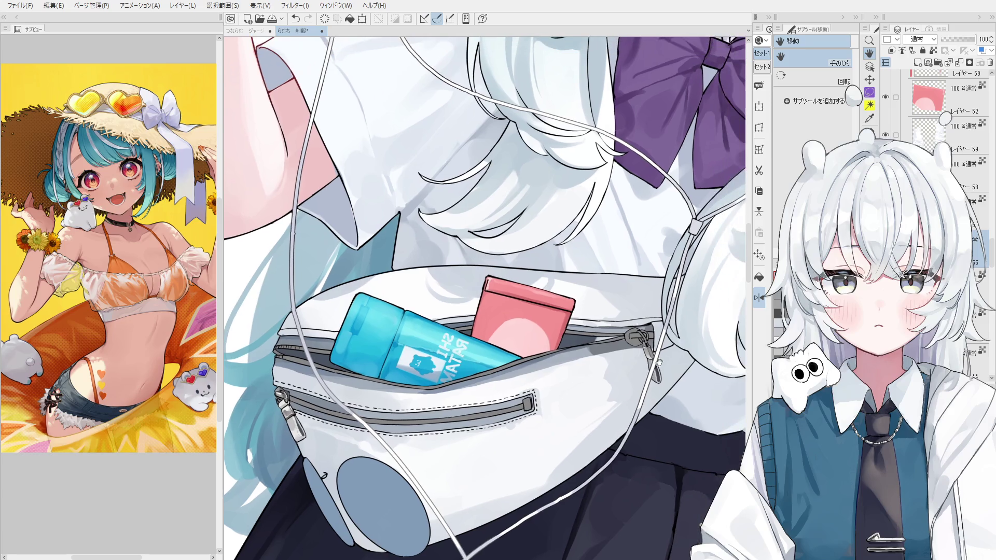
pyautogui.scroll(1, 623, 336)
pyautogui.scroll(1, 622, 336)
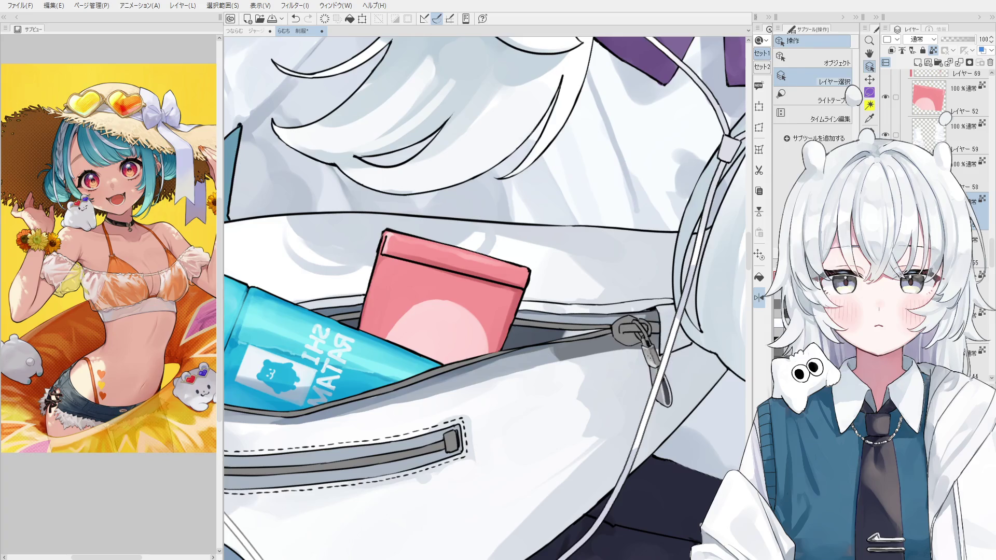
pyautogui.scroll(1, 623, 336)
pyautogui.keyDown('alt'); pyautogui.click(664, 361); pyautogui.keyUp('alt')
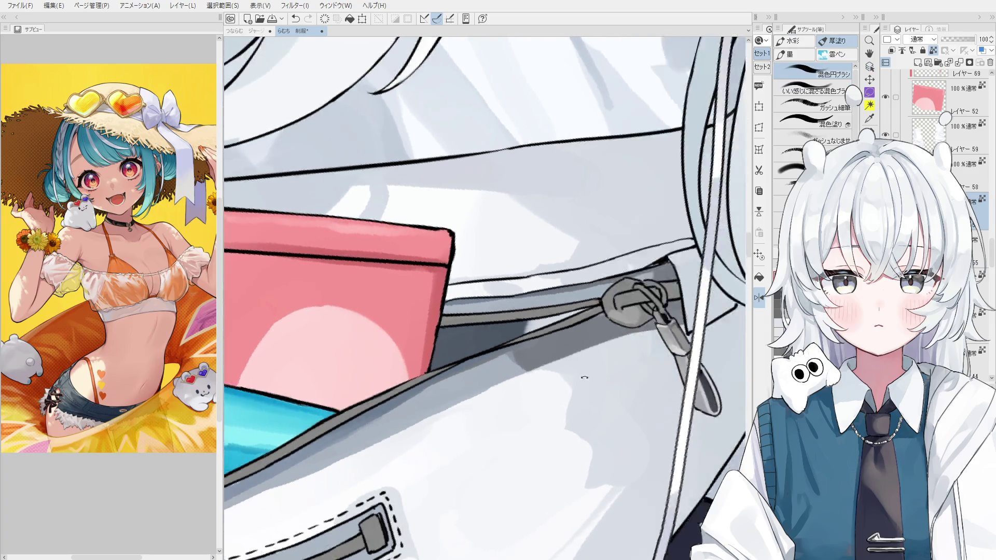
pyautogui.moveTo(576, 370); pyautogui.dragTo(613, 335)
pyautogui.scroll(1, 612, 336)
pyautogui.scroll(1, 607, 349)
pyautogui.scroll(1, 603, 361)
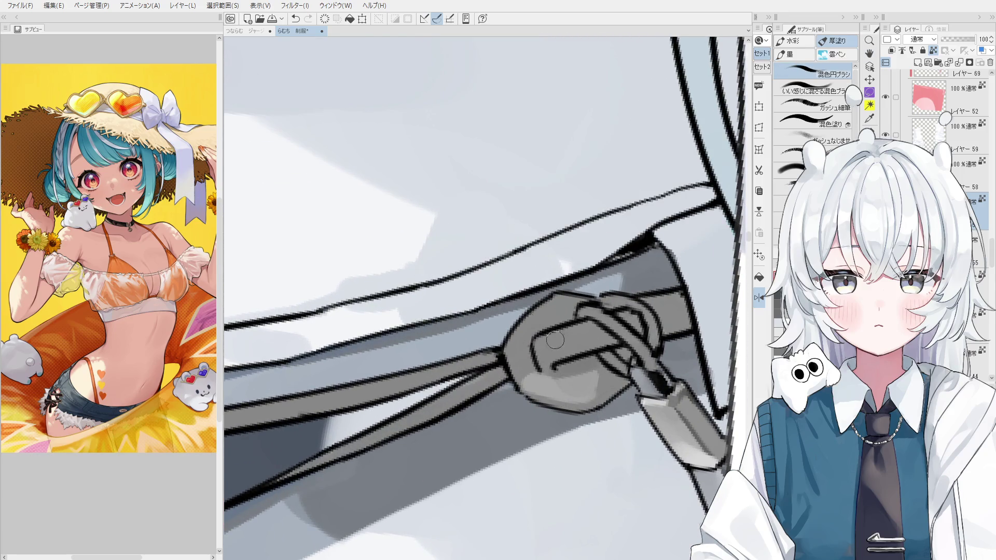
# Thicken the dark line inside the pull ring, discarding other trial strokes on the pull.
pyautogui.moveTo(560, 360); pyautogui.dragTo(595, 366)
pyautogui.hotkey('ctrl', 'z')
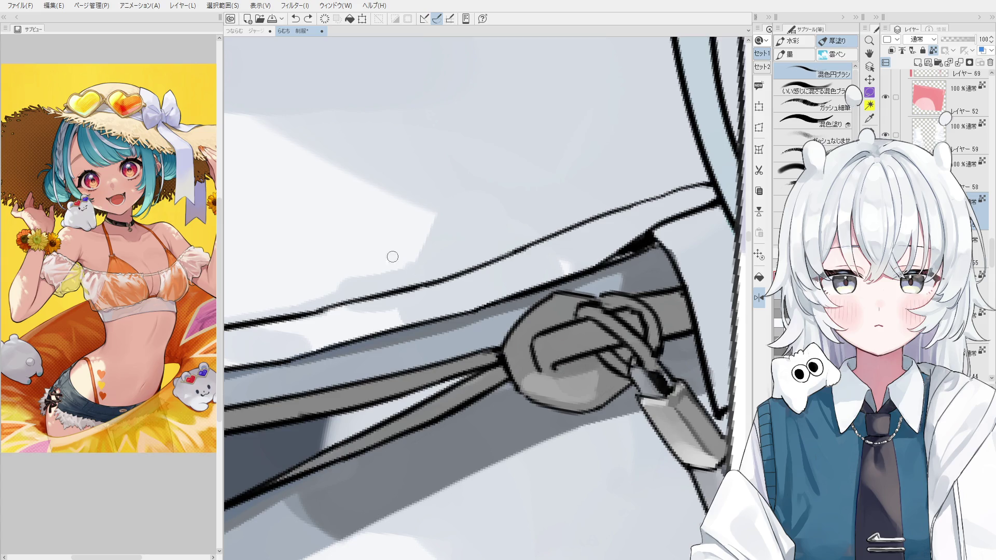
pyautogui.scroll(1, 619, 384)
pyautogui.moveTo(537, 367); pyautogui.dragTo(601, 348)
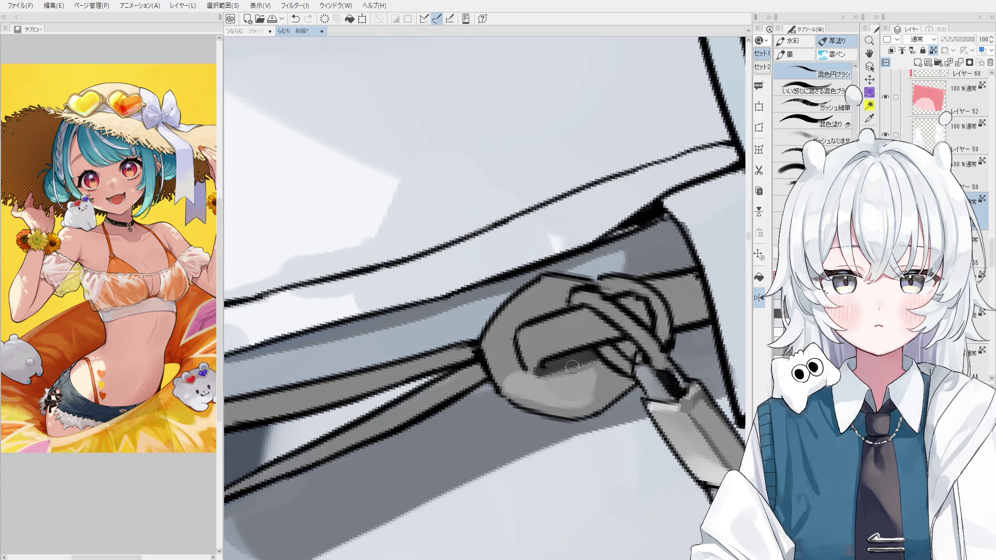
pyautogui.scroll(-1, 622, 344)
pyautogui.scroll(1, 638, 343)
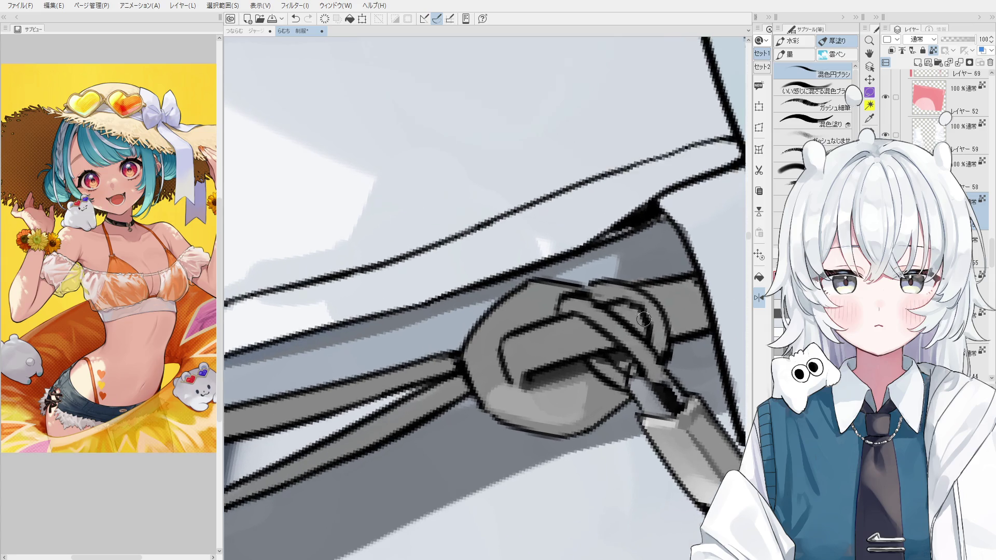
pyautogui.scroll(-1, 643, 338)
pyautogui.scroll(-1, 674, 336)
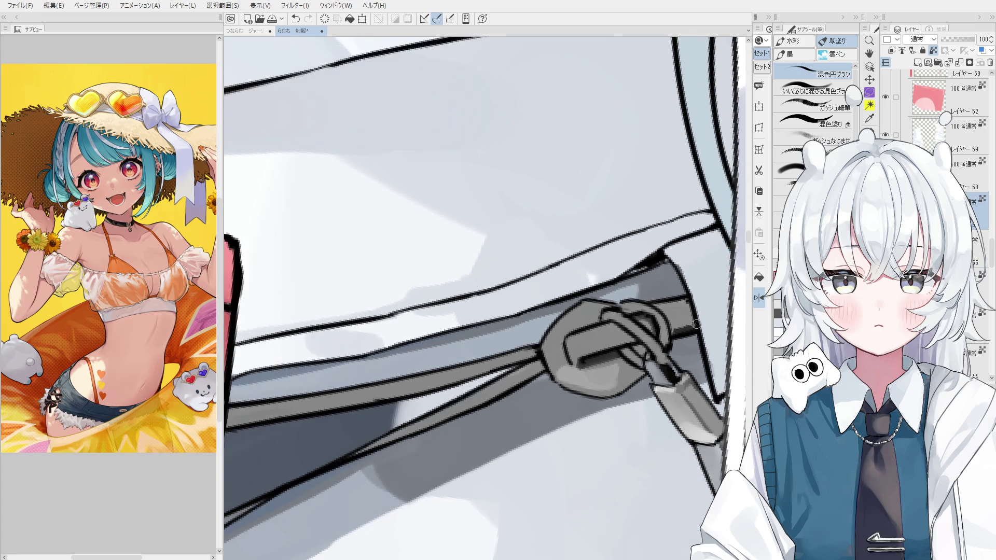
pyautogui.scroll(1, 667, 306)
pyautogui.scroll(-1, 667, 306)
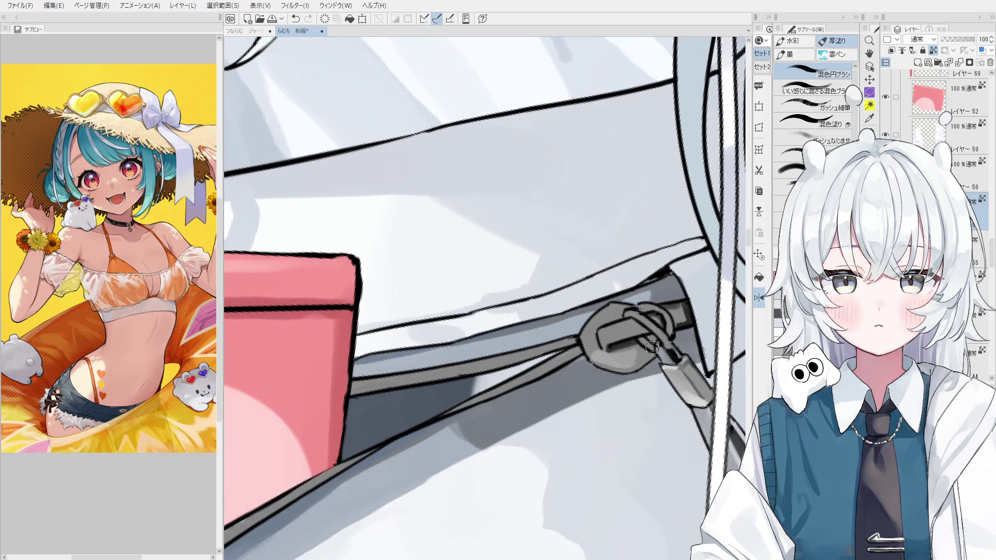
pyautogui.moveTo(599, 362)
pyautogui.mouseDown()
pyautogui.moveTo(637, 363)
pyautogui.moveTo(628, 373)
pyautogui.moveTo(658, 354)
pyautogui.mouseUp()
pyautogui.hotkey('ctrl', 'z')
pyautogui.hotkey('ctrl', 'z')
pyautogui.scroll(1, 589, 339)
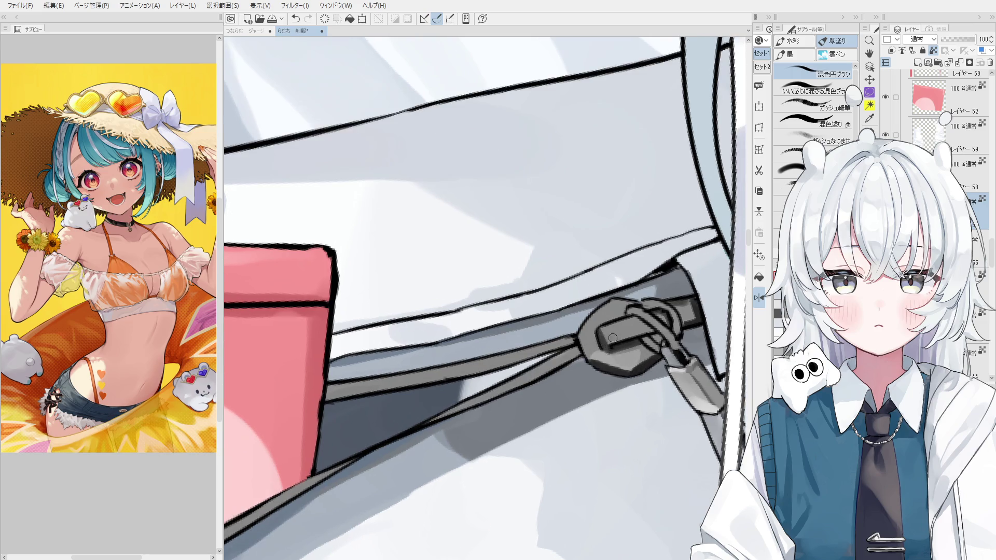
pyautogui.scroll(1, 595, 340)
pyautogui.moveTo(606, 340); pyautogui.dragTo(626, 372)
pyautogui.hotkey('ctrl', 'z')
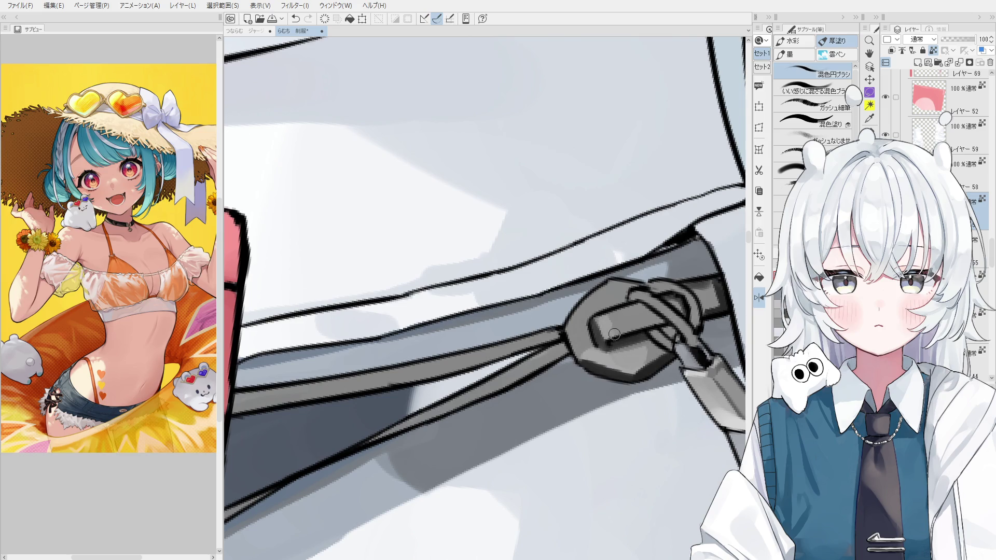
# Blend and lighten the shading along the zipper pull's top edge after a discarded smoothing pass.
pyautogui.press(']')
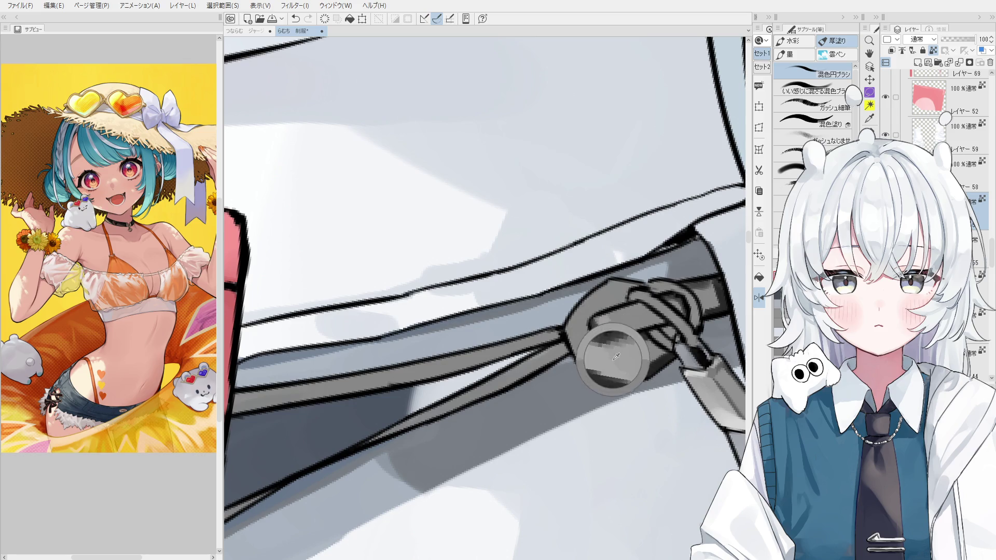
pyautogui.press('[')
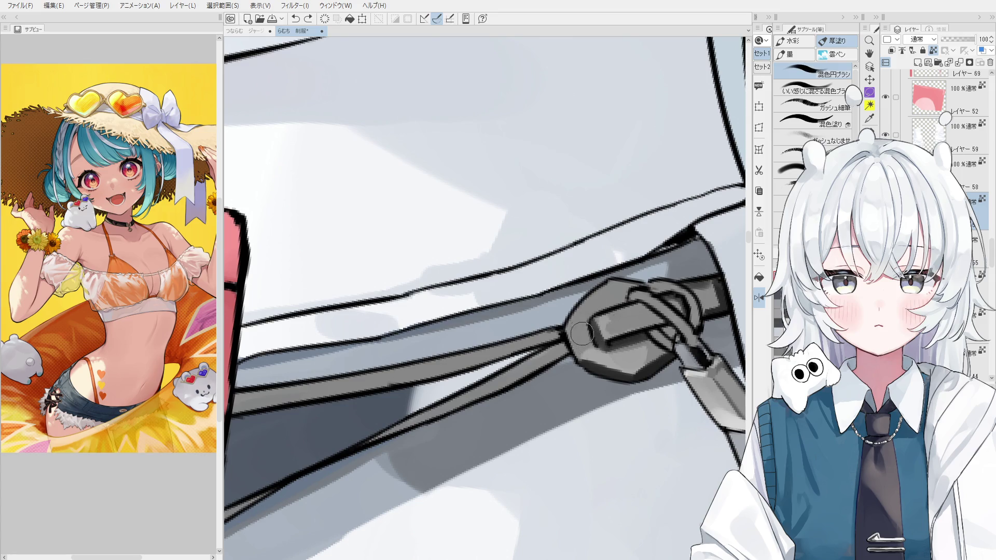
pyautogui.moveTo(599, 323); pyautogui.dragTo(593, 356)
pyautogui.hotkey('ctrl', 'z')
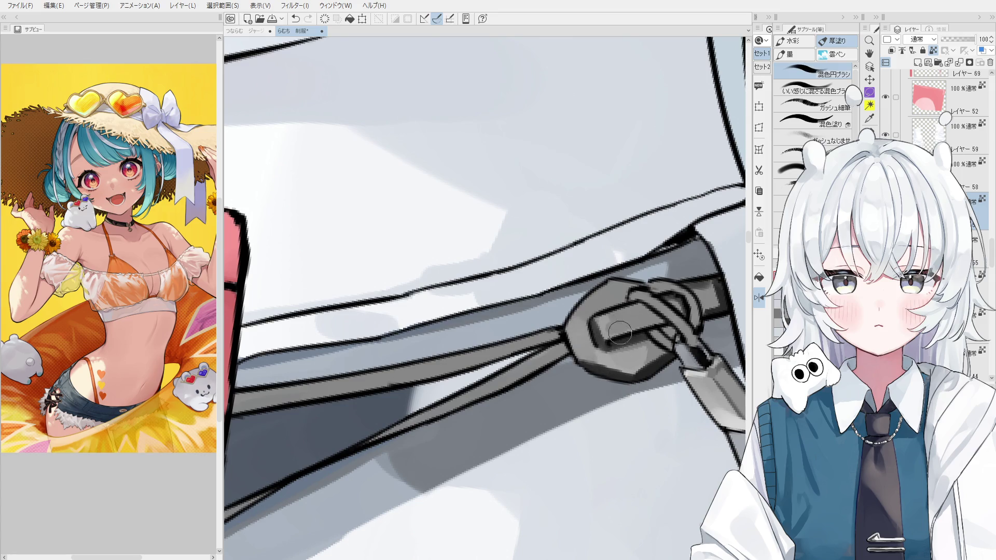
pyautogui.moveTo(596, 312)
pyautogui.mouseDown()
pyautogui.moveTo(608, 291)
pyautogui.moveTo(588, 303)
pyautogui.moveTo(618, 310)
pyautogui.mouseUp()
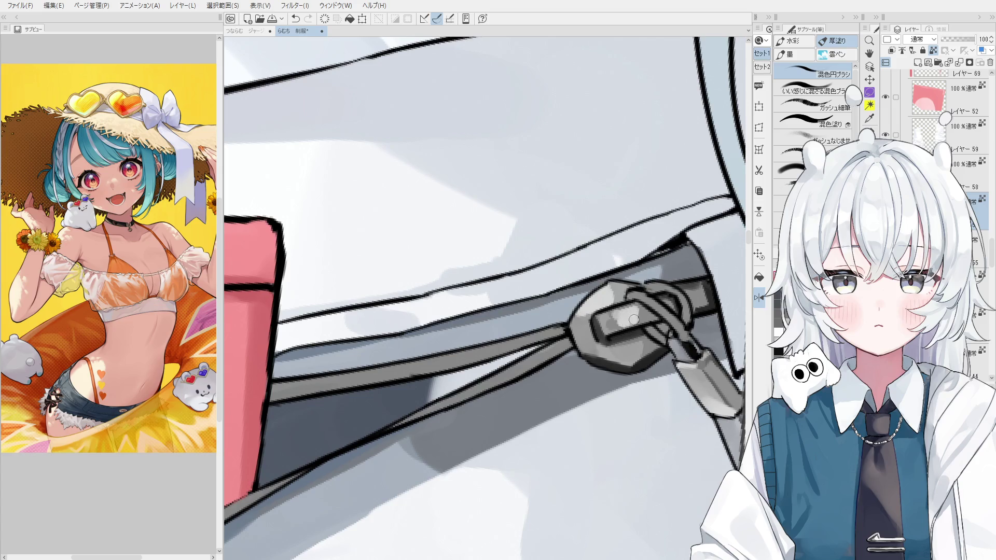
# Sample a lighter grey from the pull, recentre the zipper and select its layer from the canvas.
pyautogui.keyDown('alt'); pyautogui.click(620, 314); pyautogui.keyUp('alt')
pyautogui.scroll(-3, 620, 314)
pyautogui.moveTo(621, 314); pyautogui.dragTo(626, 359)
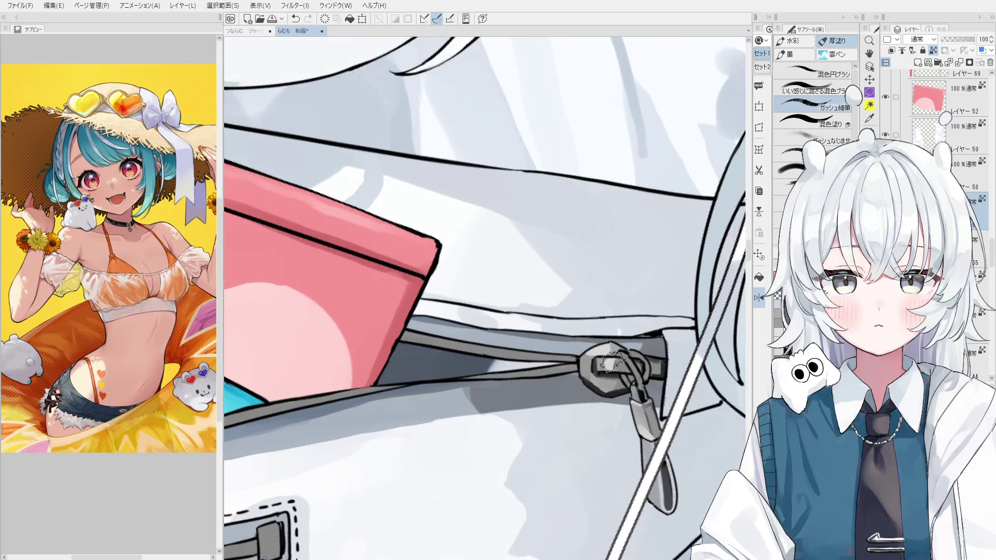
pyautogui.scroll(3, 626, 359)
pyautogui.keyDown('alt'); pyautogui.click(597, 364); pyautogui.keyUp('alt')
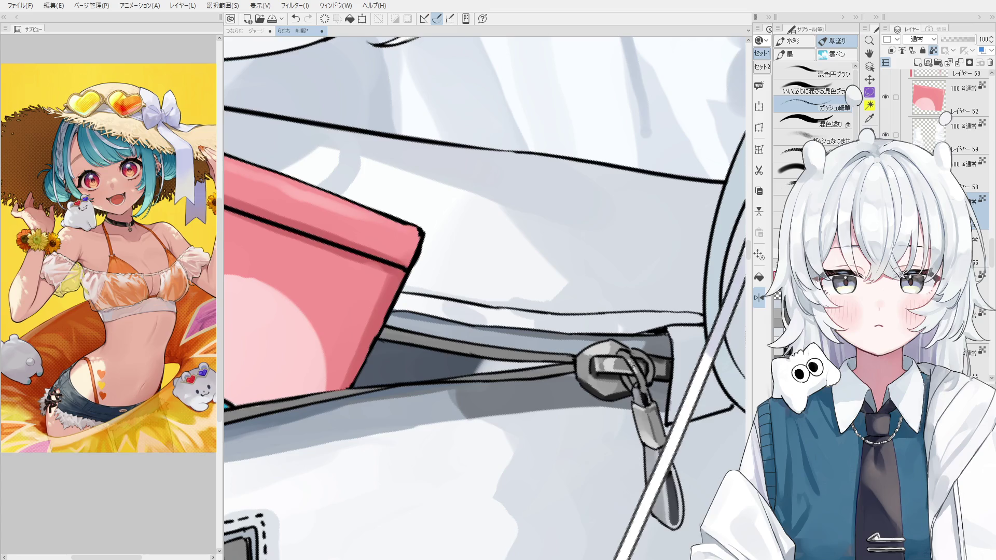
pyautogui.scroll(2, 744, 432)
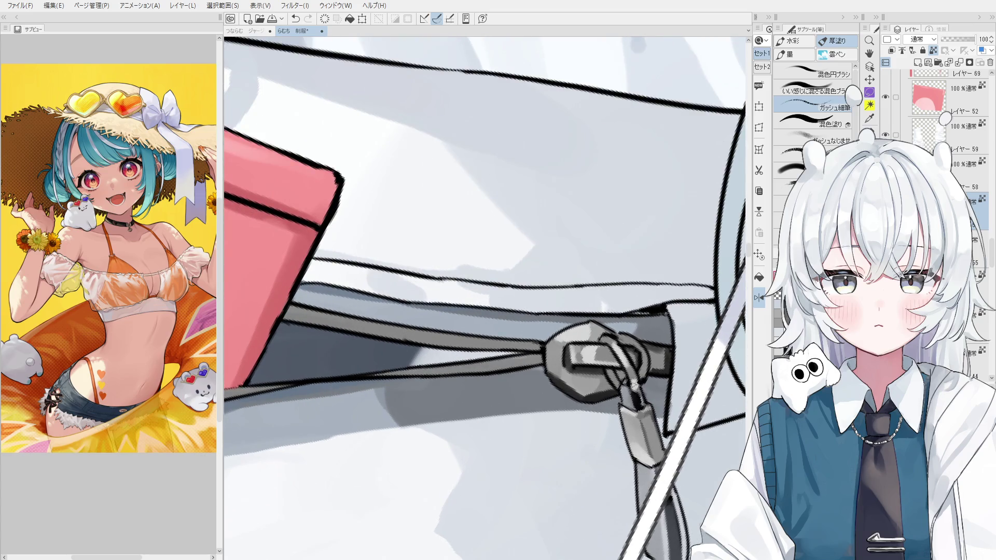
pyautogui.scroll(-2, 485, 298)
pyautogui.moveTo(485, 299); pyautogui.dragTo(499, 327)
pyautogui.scroll(2, 485, 298)
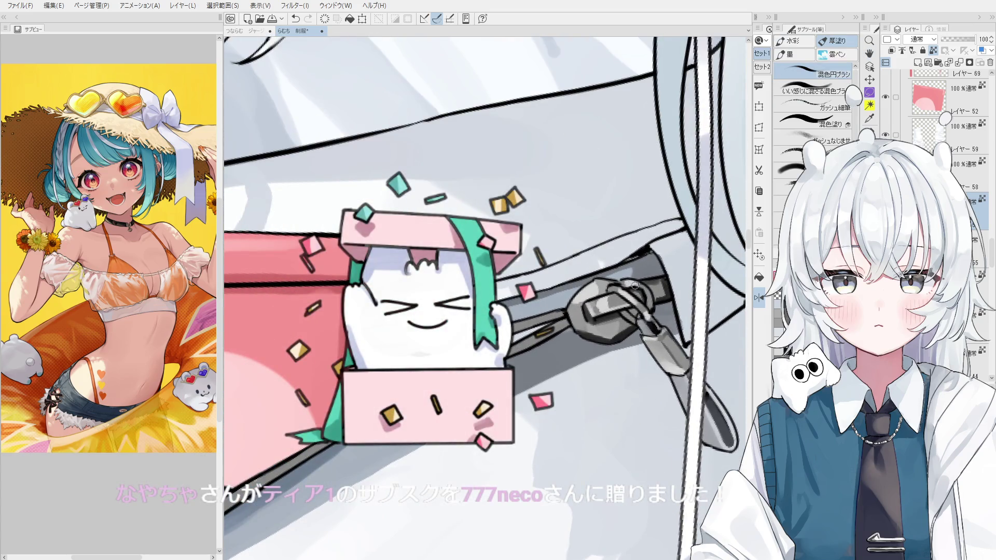
pyautogui.moveTo(634, 284); pyautogui.dragTo(635, 354)
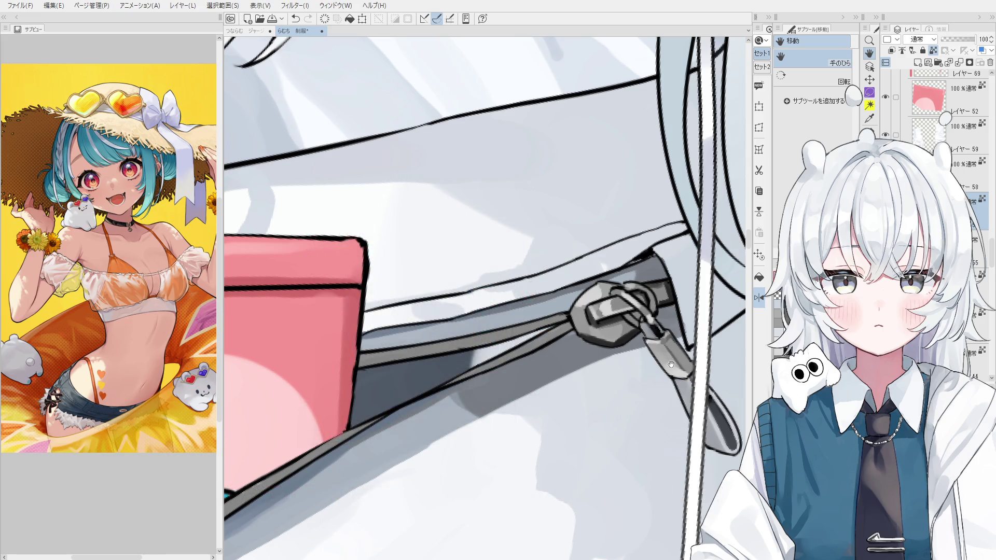
pyautogui.moveTo(657, 388); pyautogui.dragTo(633, 442)
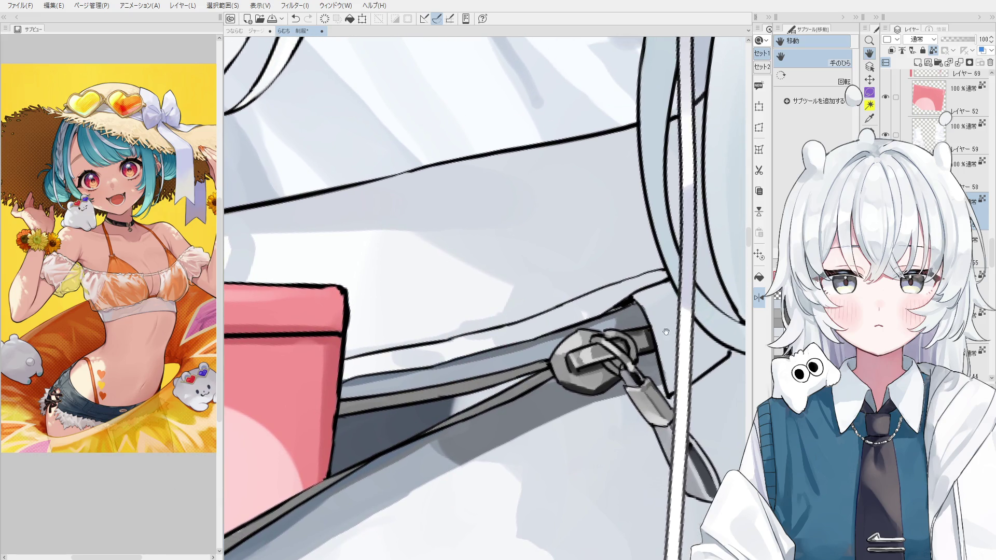
pyautogui.scroll(1, 644, 341)
pyautogui.keyDown('ctrl'); pyautogui.click(640, 351); pyautogui.keyUp('ctrl')
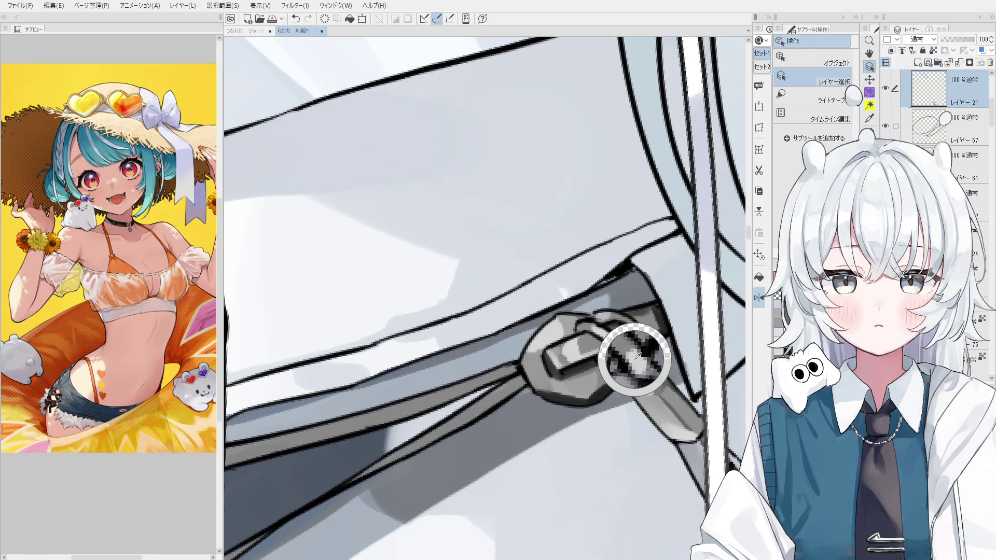
pyautogui.click(632, 359)
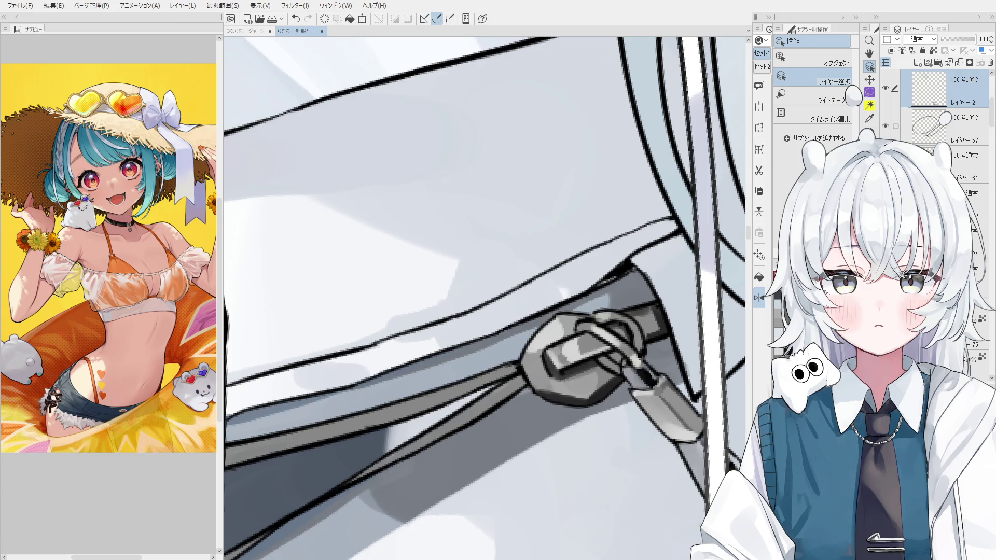
pyautogui.scroll(2, 603, 317)
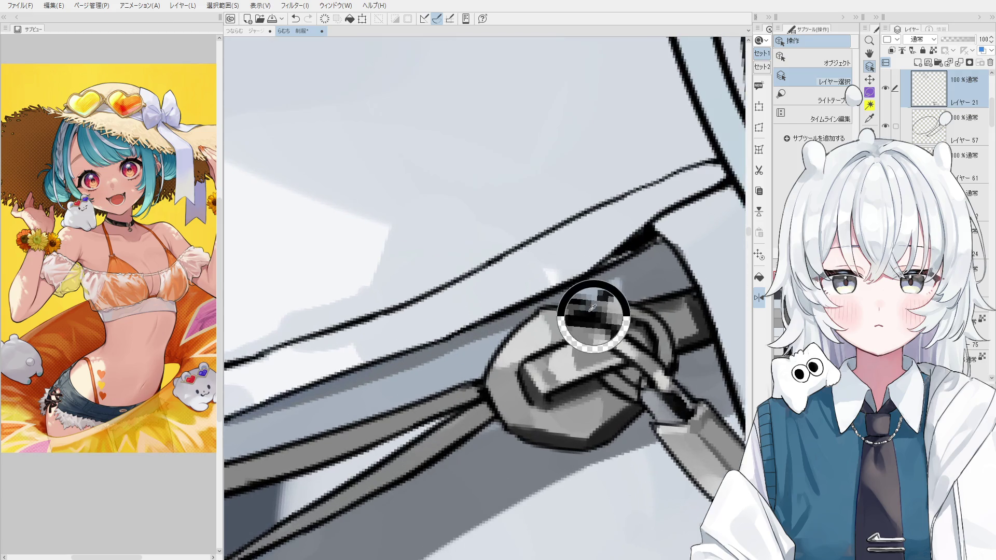
# With the fine gouache brush, paint white highlights along the zipper ring and pull tab.
pyautogui.press('e')
pyautogui.scroll(1, 604, 317)
pyautogui.scroll(-2, 604, 317)
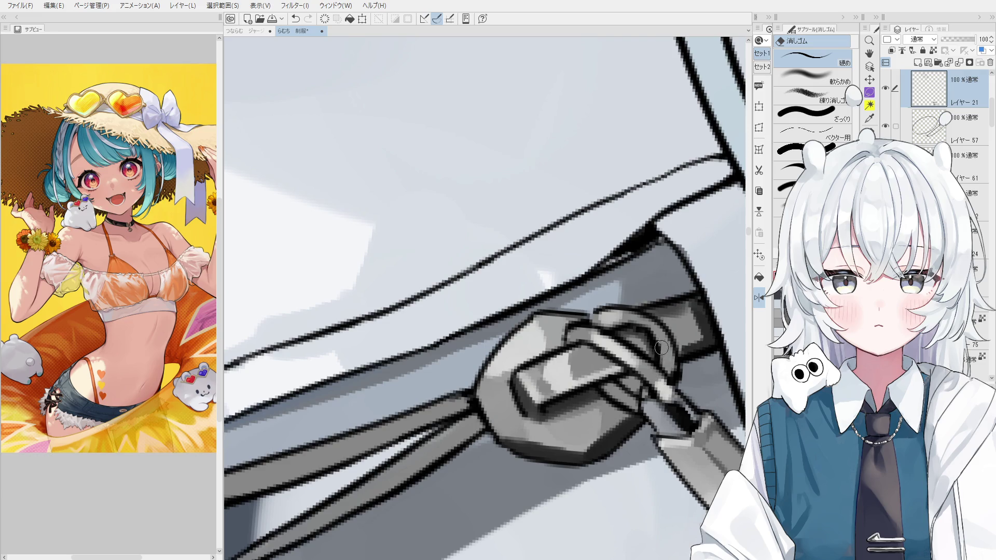
pyautogui.keyDown('ctrl'); pyautogui.keyDown('shift'); pyautogui.click(562, 374); pyautogui.keyUp('shift'); pyautogui.keyUp('ctrl')
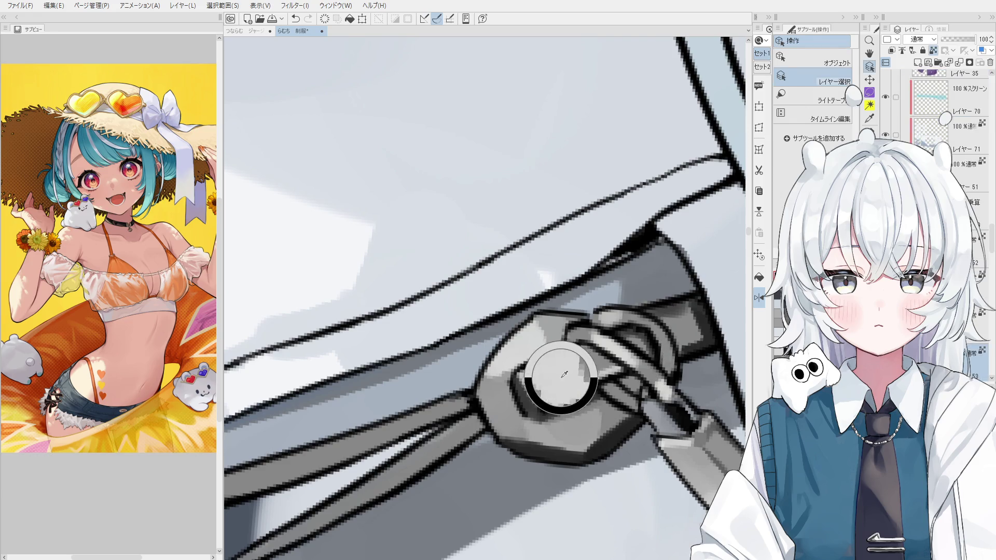
pyautogui.scroll(-1, 564, 377)
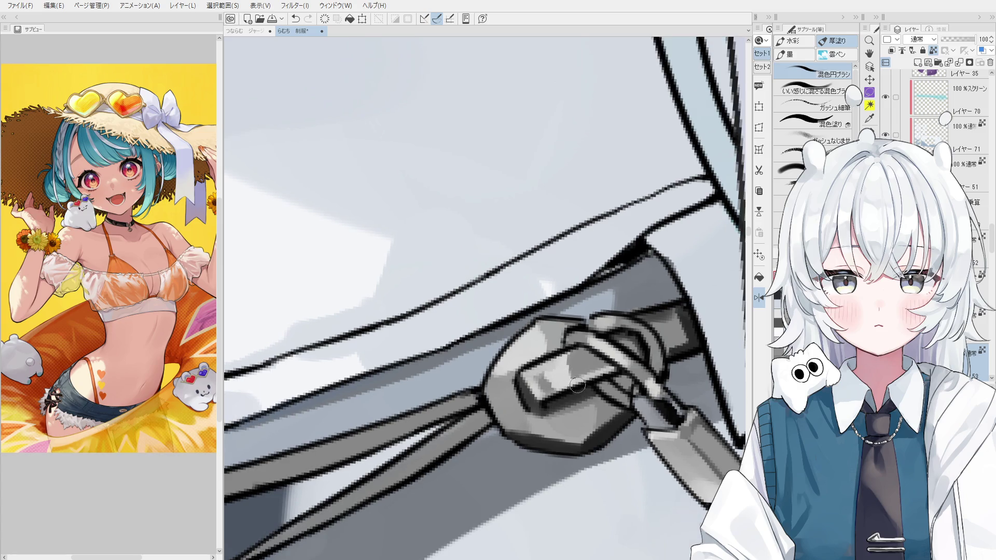
pyautogui.hotkey('ctrl', 'z')
pyautogui.scroll(-1, 583, 380)
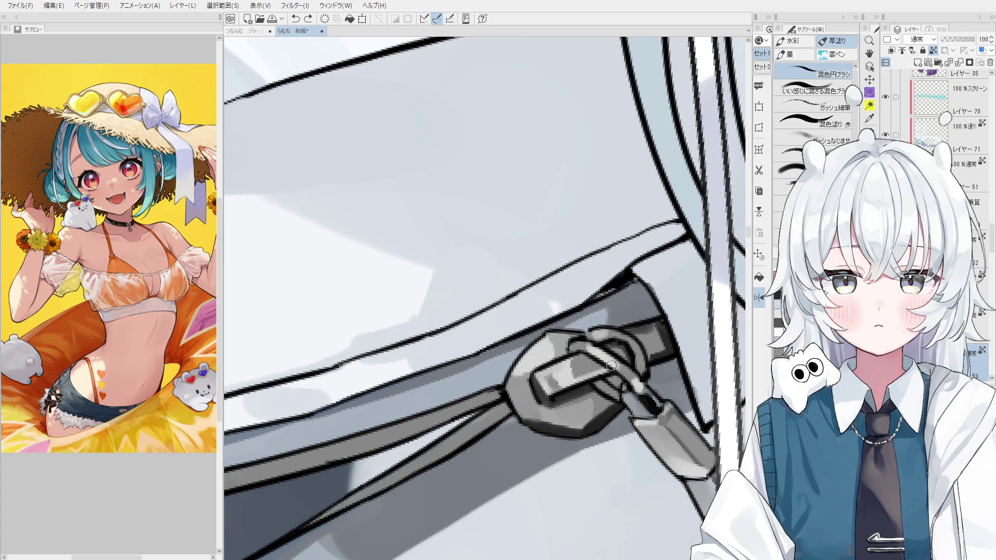
pyautogui.press('b')
pyautogui.moveTo(585, 345)
pyautogui.mouseDown()
pyautogui.moveTo(610, 361)
pyautogui.moveTo(610, 343)
pyautogui.mouseUp()
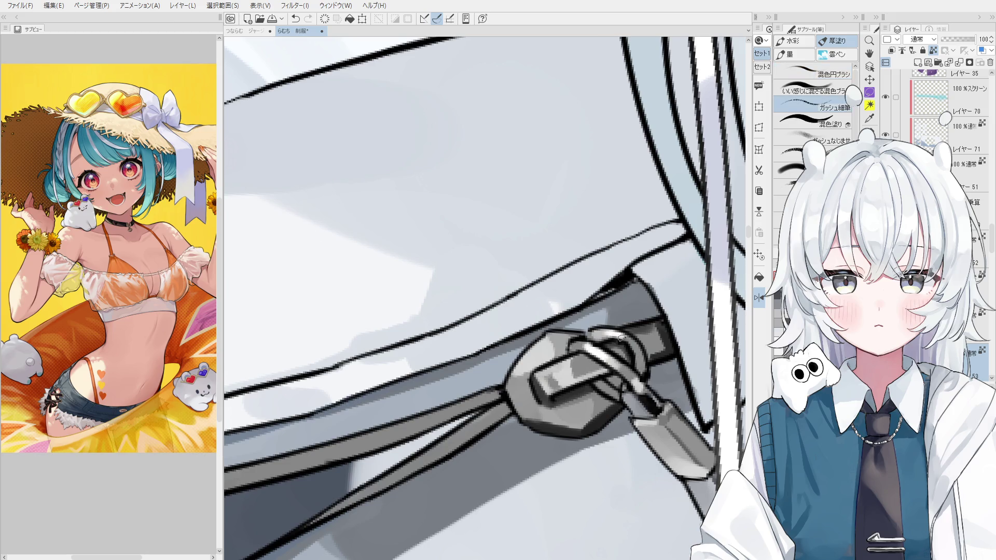
pyautogui.scroll(2, 594, 286)
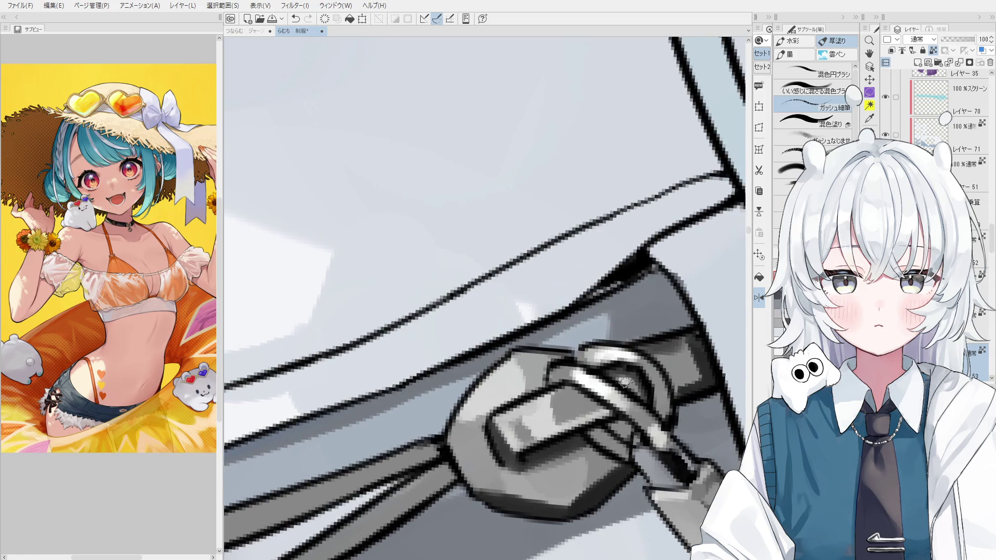
pyautogui.moveTo(621, 374); pyautogui.dragTo(639, 383)
pyautogui.moveTo(570, 392)
pyautogui.mouseDown()
pyautogui.moveTo(521, 412)
pyautogui.moveTo(540, 408)
pyautogui.mouseUp()
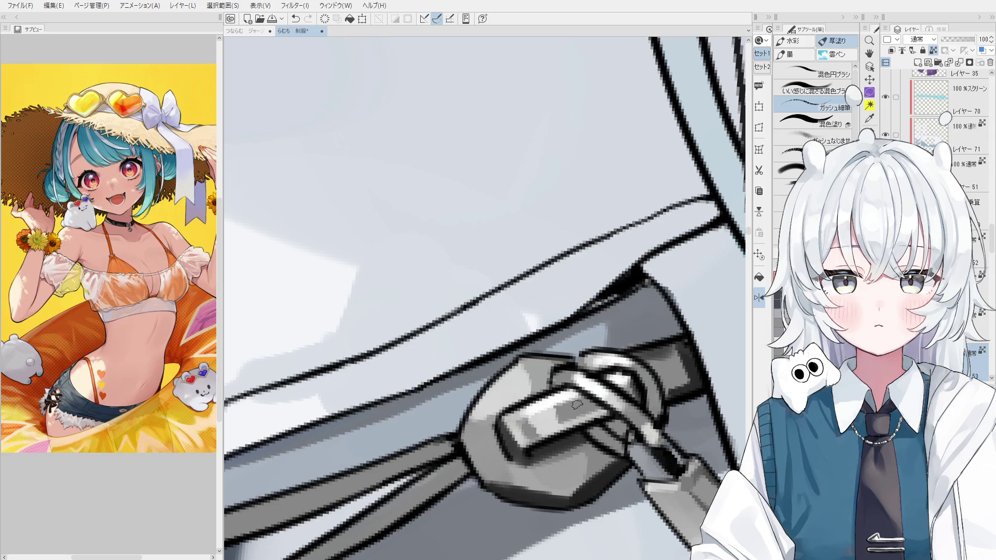
# Sample the metal pull's colour and bring the pink box beside the zipper into view.
pyautogui.keyDown('alt'); pyautogui.click(545, 418); pyautogui.keyUp('alt')
pyautogui.scroll(-2, 545, 401)
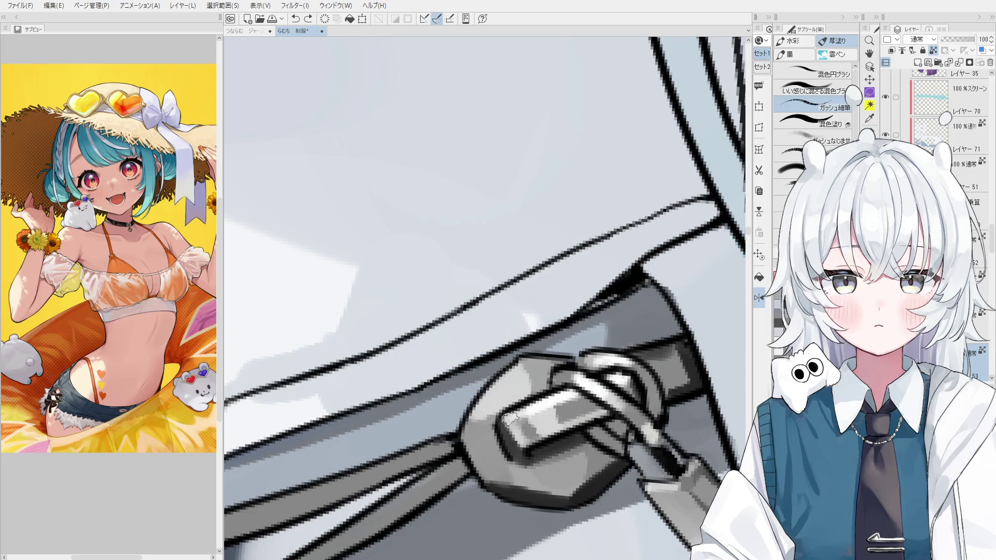
pyautogui.scroll(-2, 529, 413)
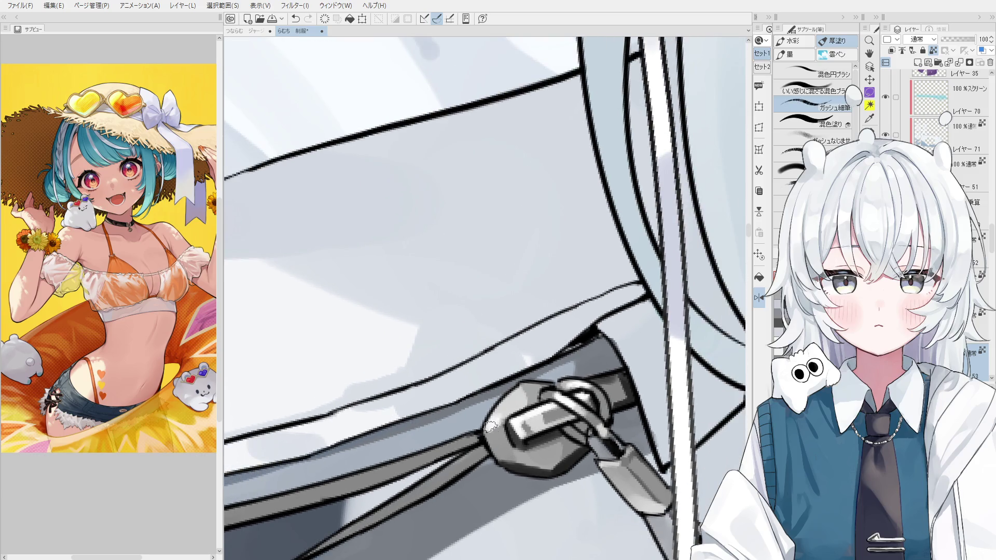
pyautogui.scroll(-1, 519, 432)
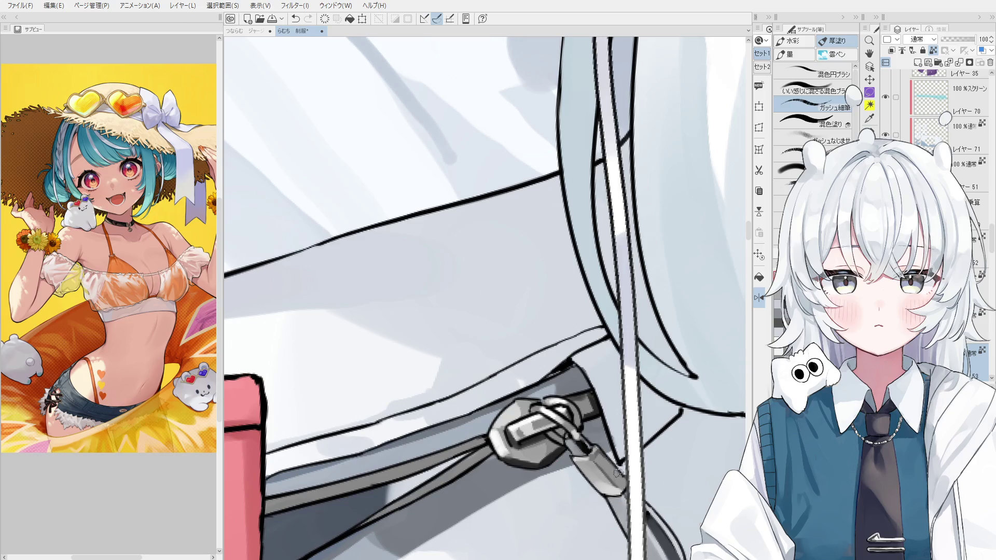
pyautogui.scroll(1, 588, 446)
pyautogui.scroll(1, 584, 452)
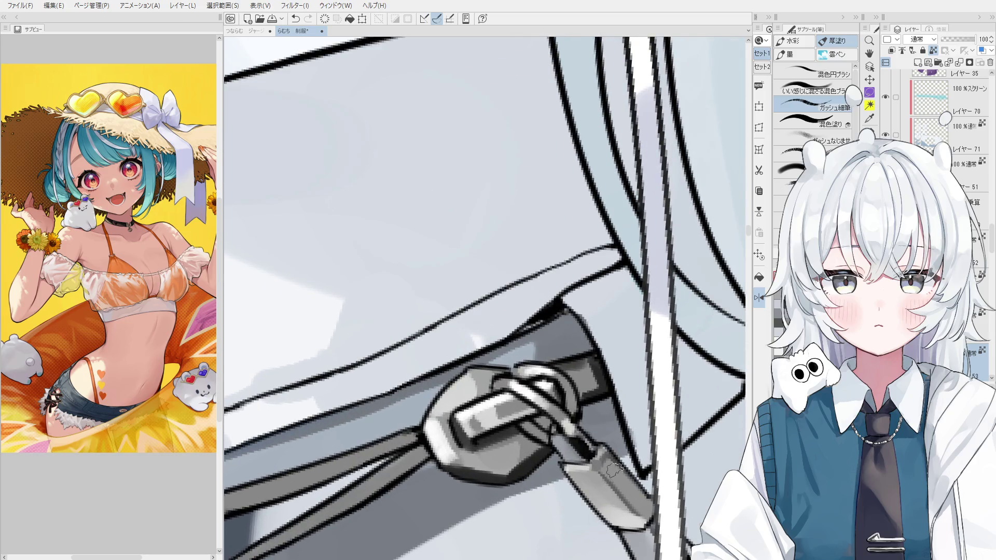
pyautogui.scroll(1, 613, 470)
pyautogui.scroll(-1, 591, 451)
pyautogui.moveTo(580, 464)
pyautogui.mouseDown()
pyautogui.moveTo(579, 417)
pyautogui.moveTo(608, 459)
pyautogui.mouseUp()
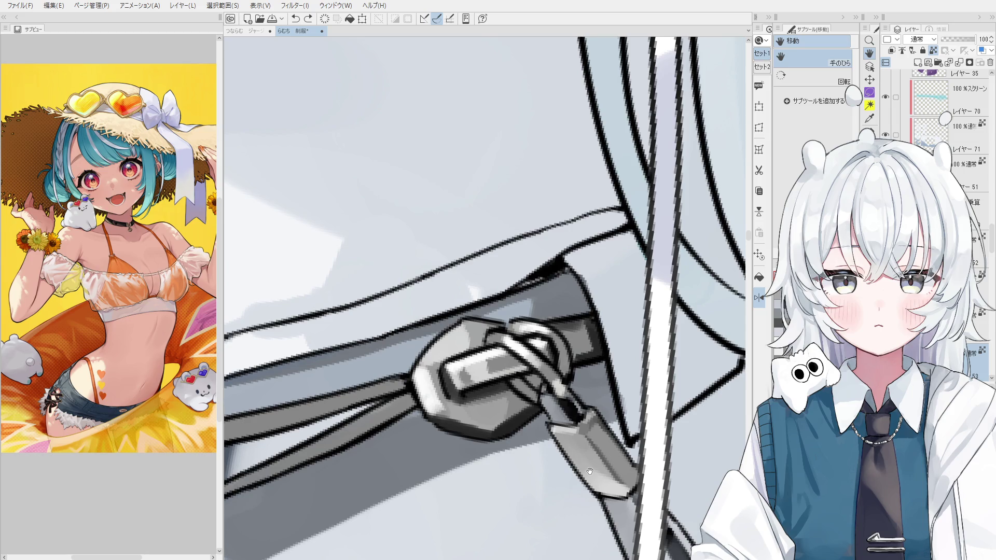
pyautogui.press('b')
pyautogui.scroll(1, 459, 412)
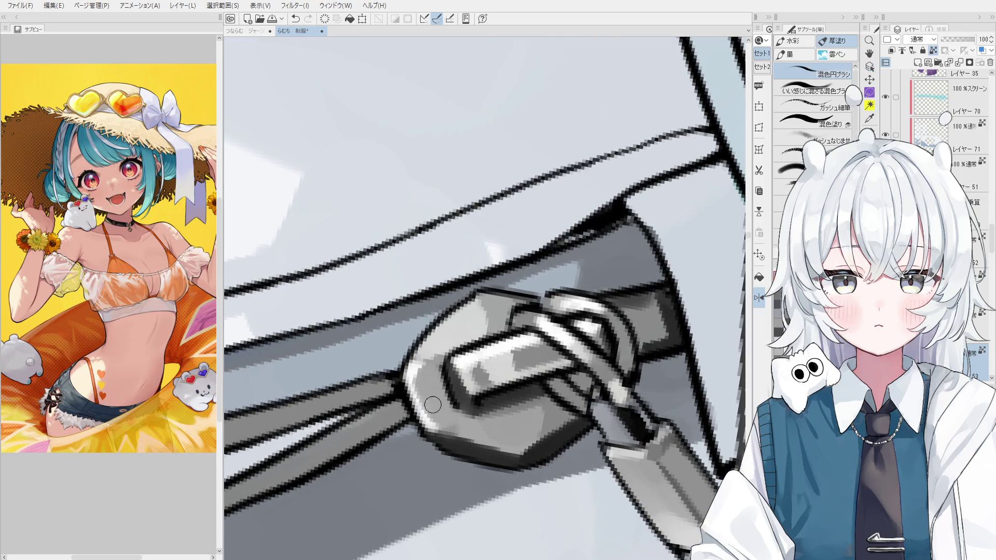
pyautogui.scroll(-1, 457, 441)
pyautogui.scroll(-1, 499, 441)
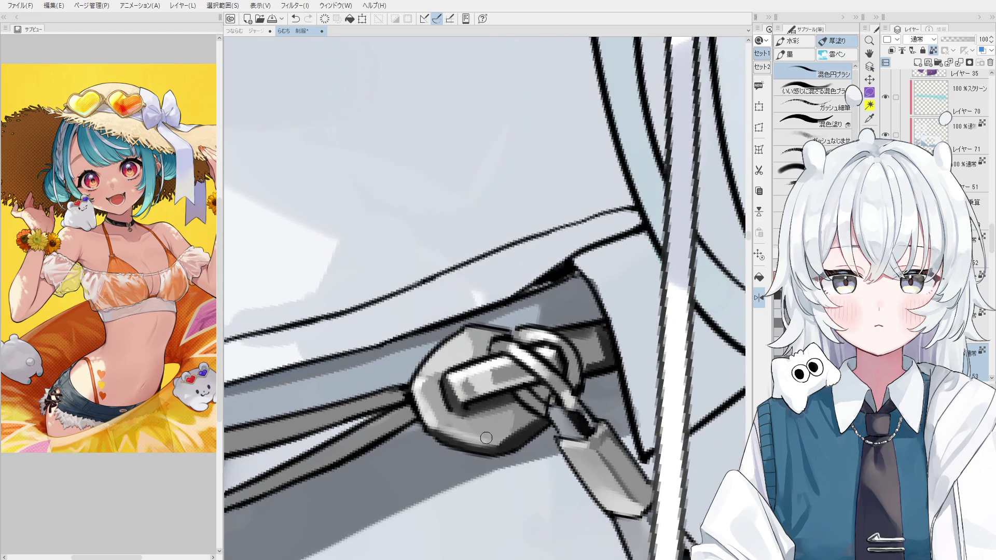
pyautogui.scroll(-1, 499, 440)
pyautogui.scroll(-1, 519, 437)
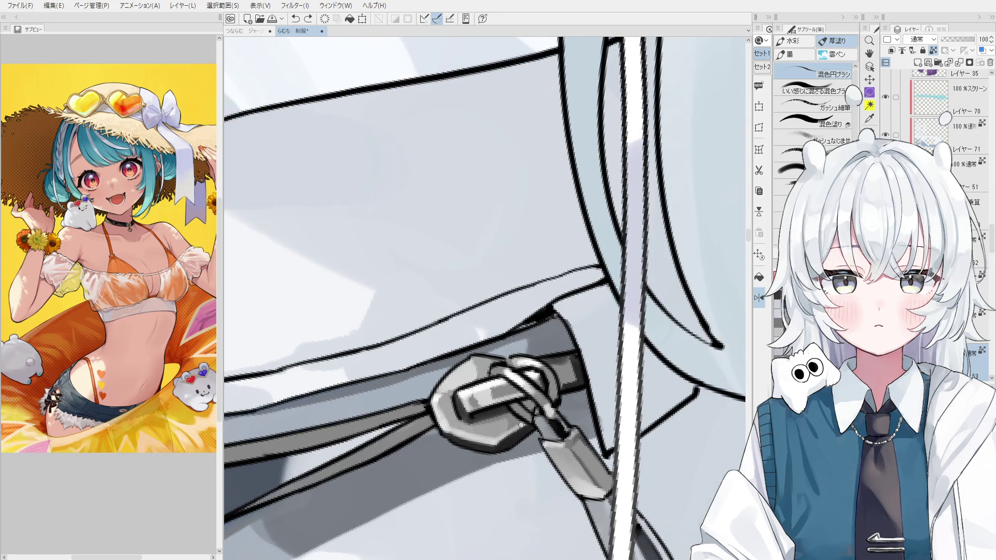
pyautogui.scroll(-1, 519, 438)
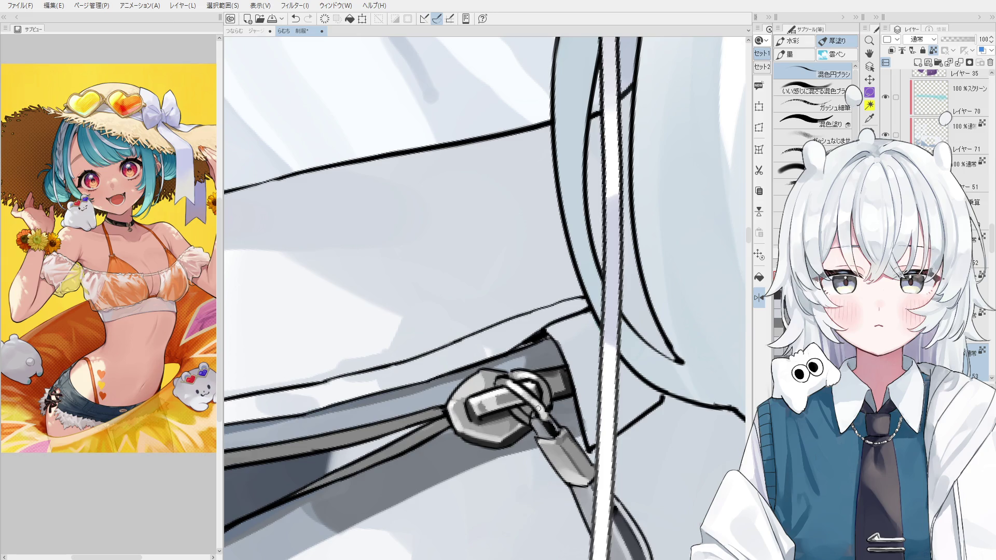
pyautogui.moveTo(546, 393); pyautogui.dragTo(609, 440)
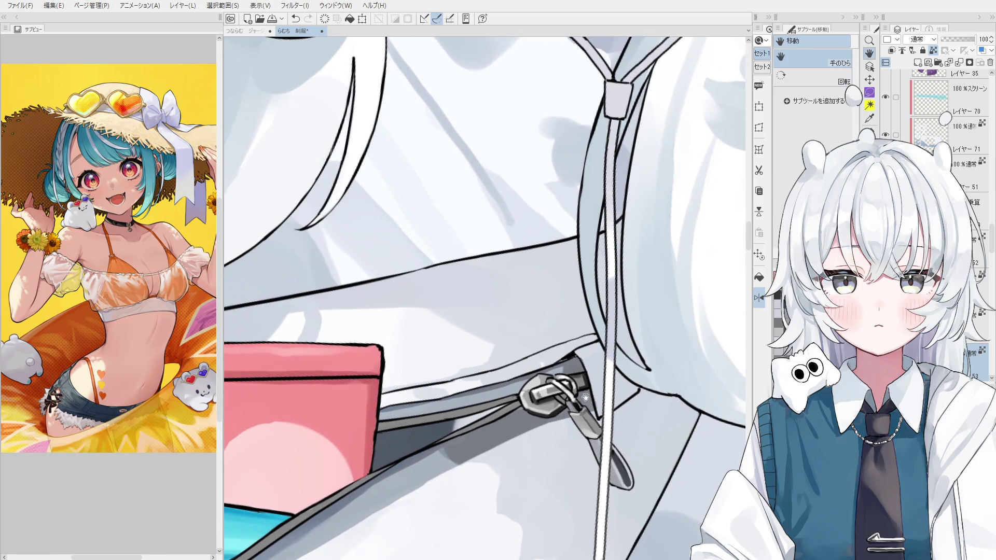
pyautogui.scroll(1, 545, 435)
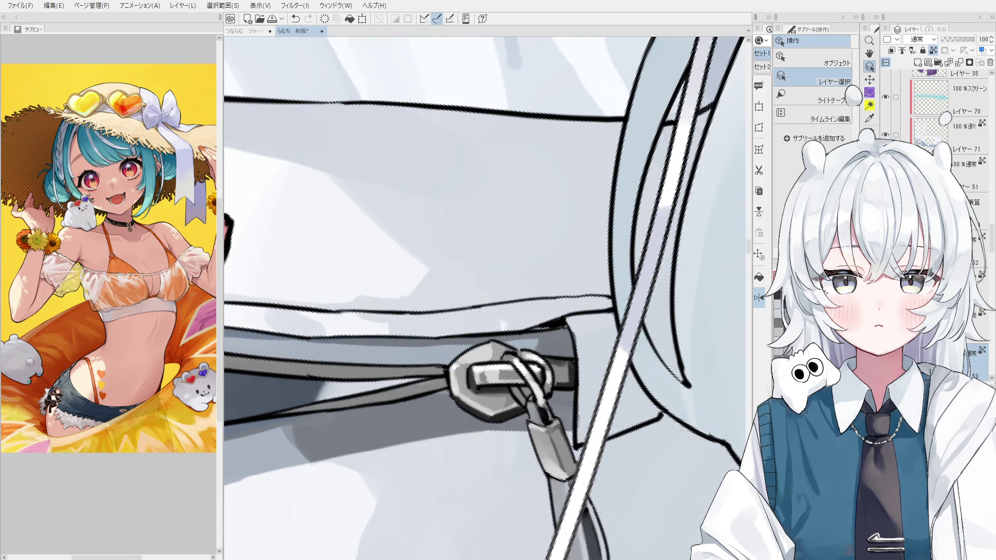
pyautogui.scroll(1, 491, 380)
# With a finer brush, discard a brighter padlock pass and repaint its shading downward.
pyautogui.hotkey('ctrl', 'z')
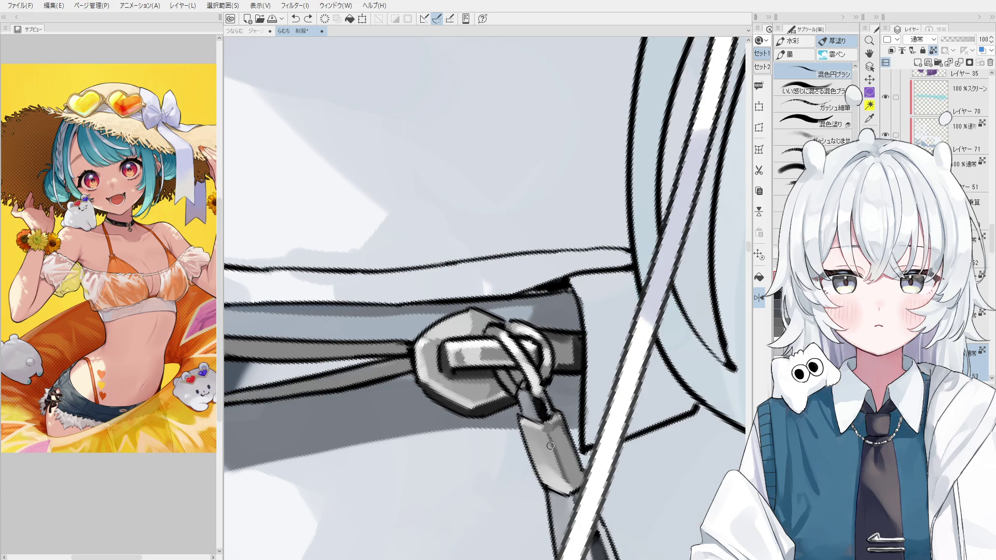
pyautogui.scroll(-1, 545, 439)
pyautogui.scroll(-1, 467, 373)
pyautogui.scroll(-1, 395, 318)
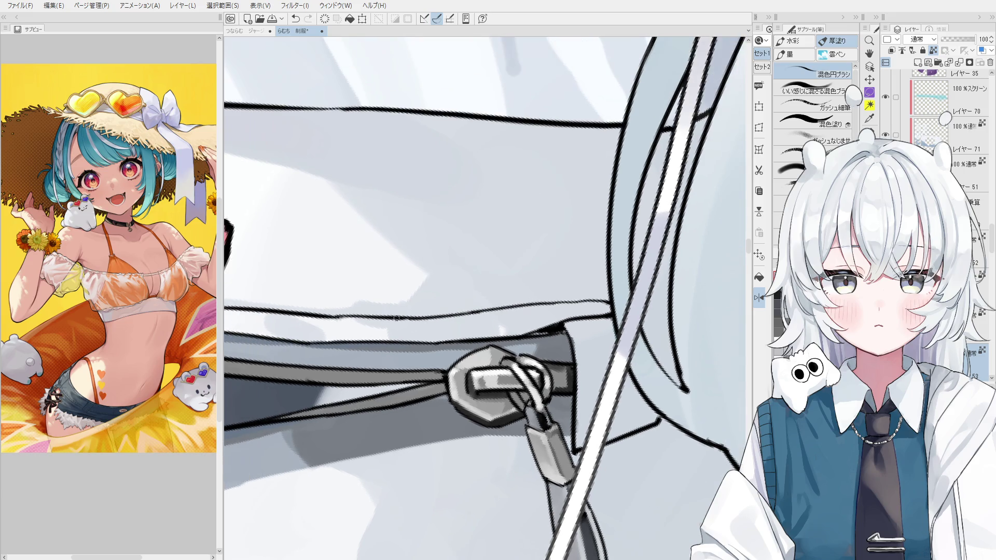
pyautogui.press('.')
pyautogui.scroll(1, 504, 424)
pyautogui.moveTo(553, 445)
pyautogui.mouseDown()
pyautogui.moveTo(566, 462)
pyautogui.moveTo(565, 445)
pyautogui.mouseUp()
pyautogui.hotkey('ctrl', 'z')
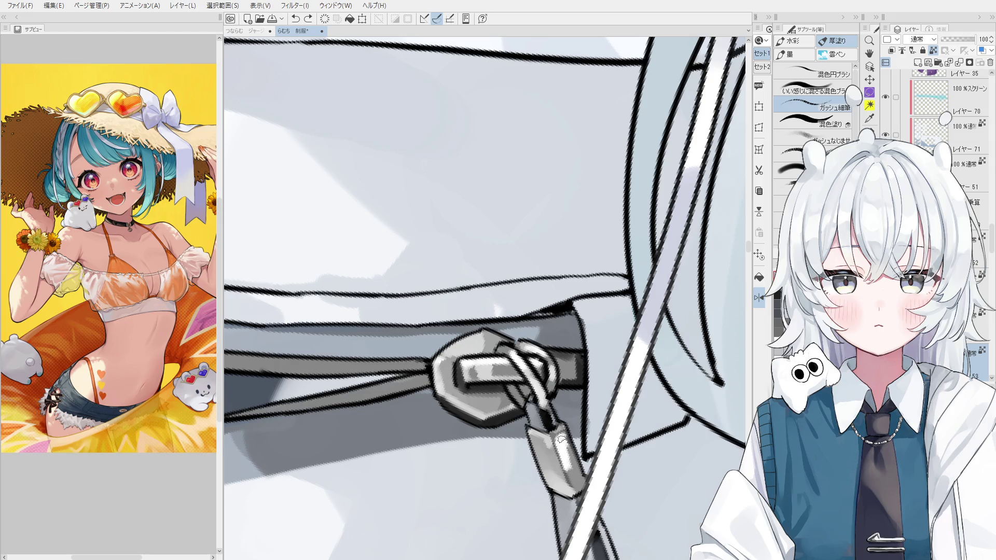
pyautogui.scroll(-1, 561, 442)
pyautogui.moveTo(568, 449)
pyautogui.mouseDown()
pyautogui.moveTo(570, 465)
pyautogui.moveTo(565, 408)
pyautogui.mouseUp()
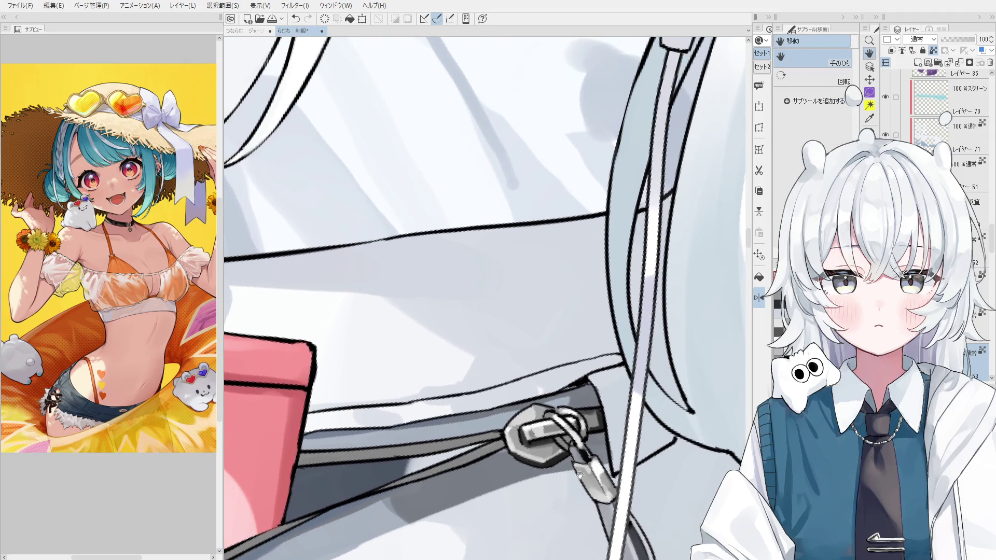
pyautogui.scroll(3, 633, 405)
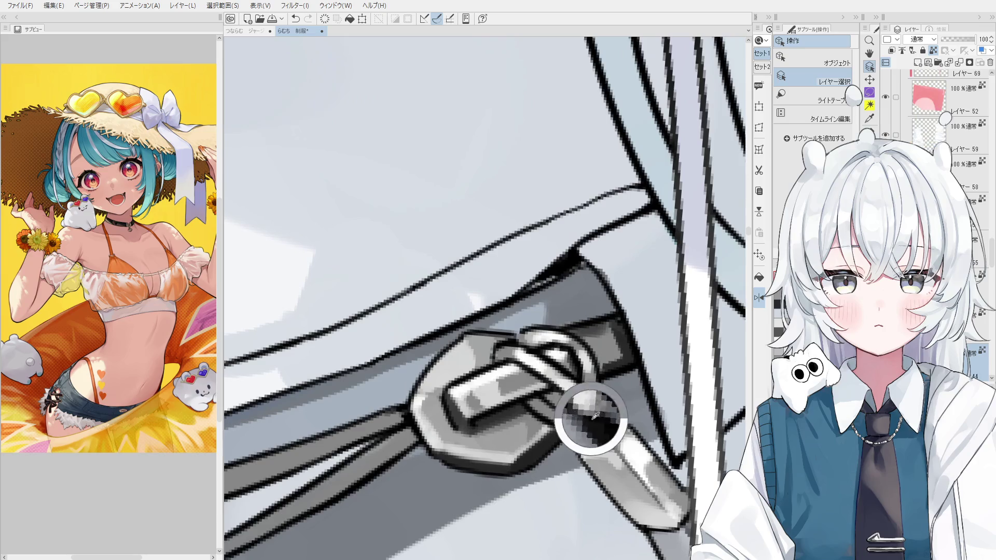
pyautogui.click(575, 408)
pyautogui.click(548, 405)
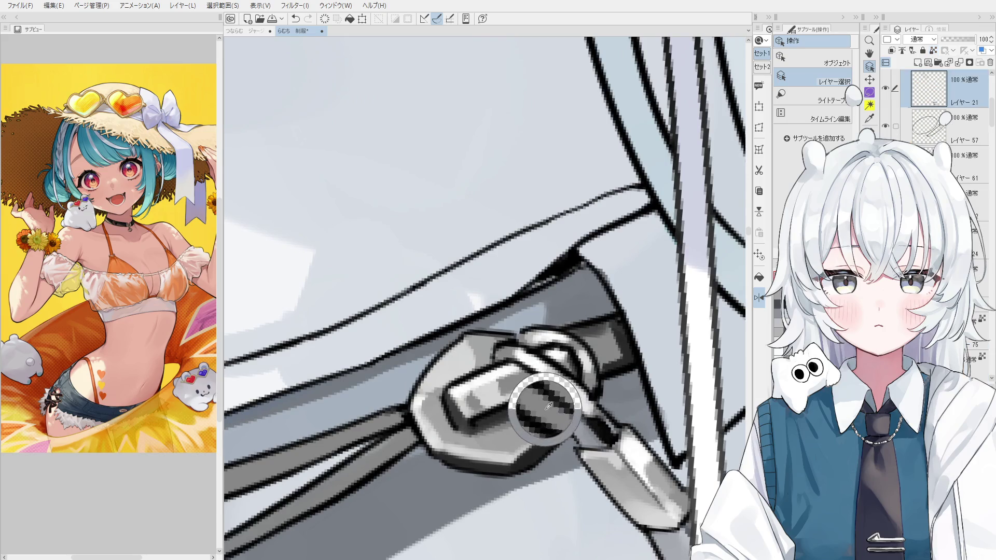
pyautogui.click(511, 380)
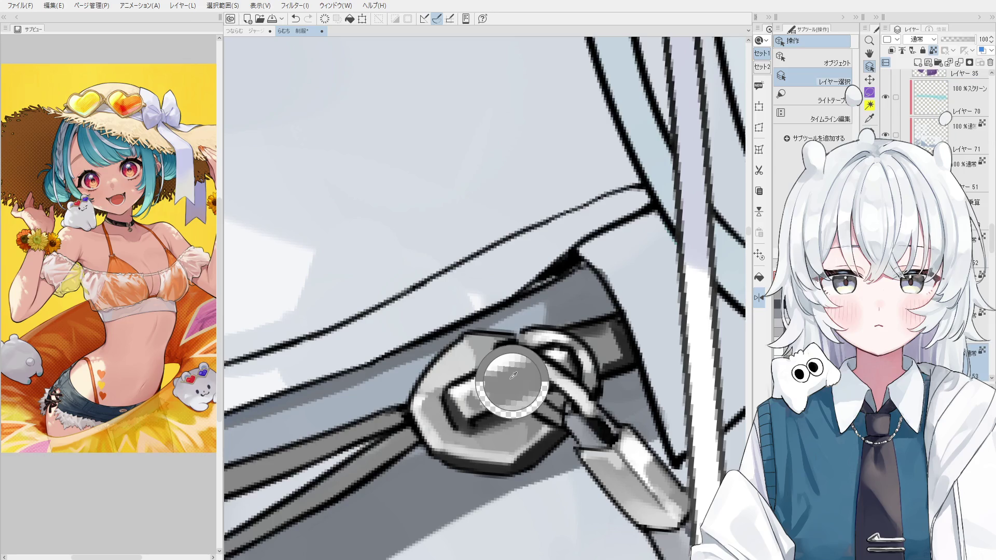
pyautogui.press('b')
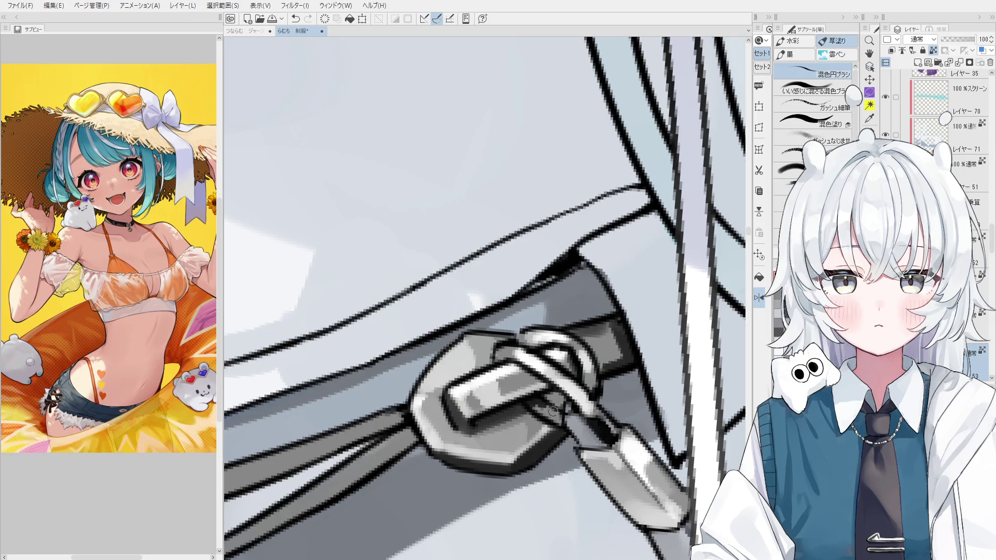
pyautogui.scroll(-1, 570, 400)
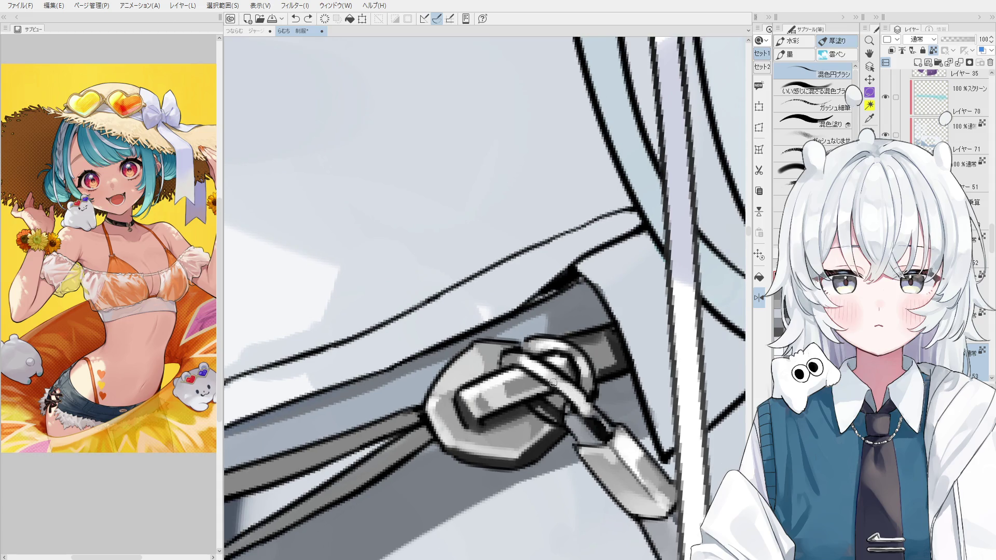
pyautogui.scroll(-5, 586, 411)
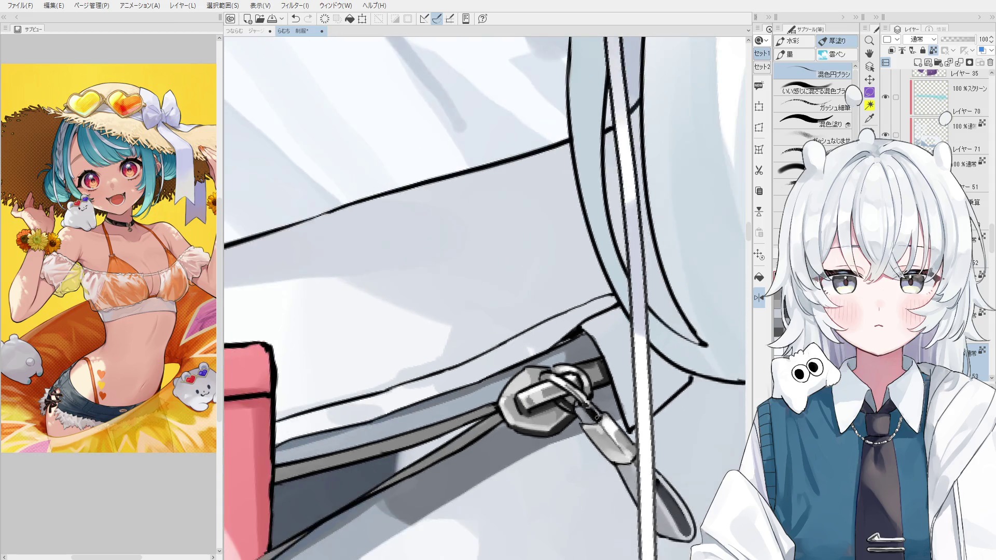
pyautogui.press('h')
pyautogui.scroll(-4, 588, 387)
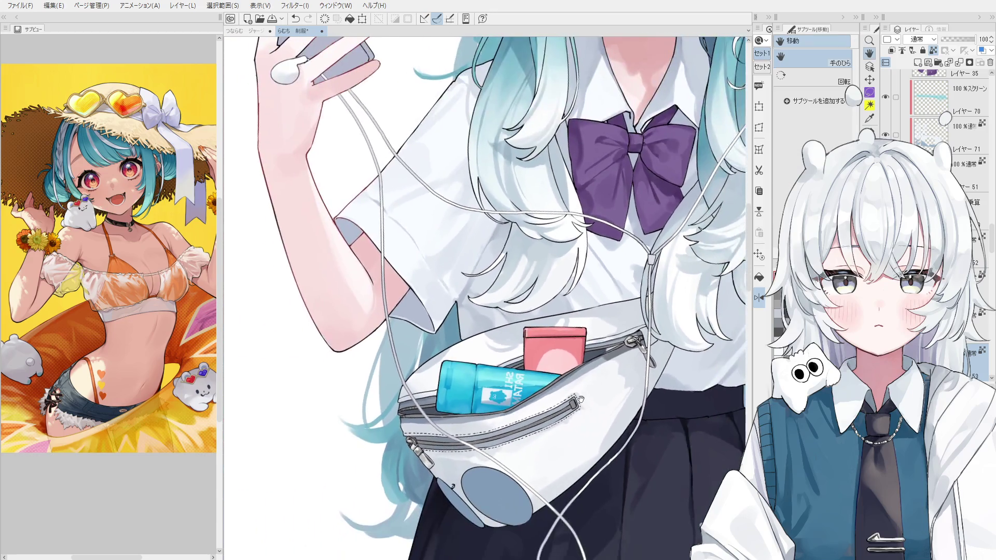
pyautogui.scroll(2, 605, 414)
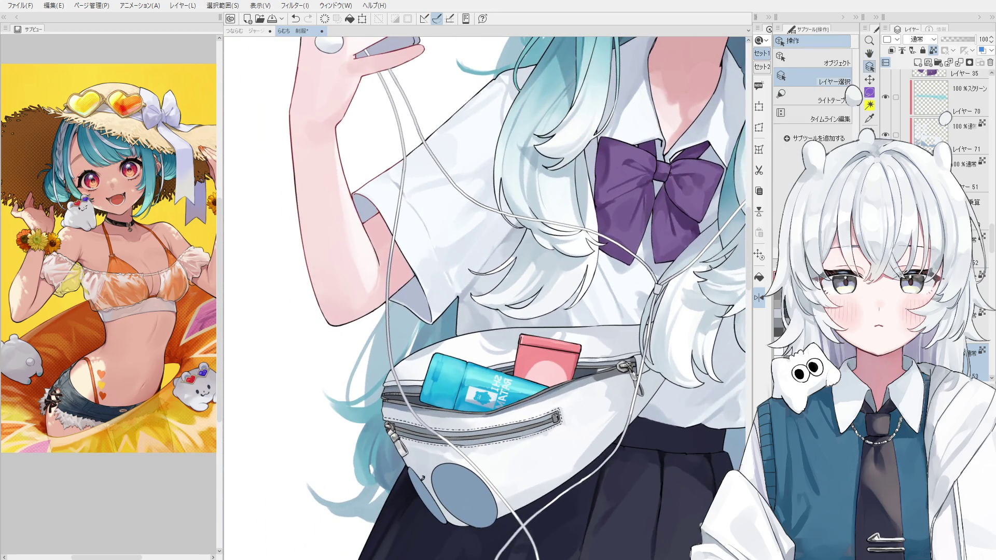
pyautogui.keyDown('ctrl'); pyautogui.keyDown('shift'); pyautogui.click(556, 419); pyautogui.keyUp('shift'); pyautogui.keyUp('ctrl')
pyautogui.press('b')
pyautogui.scroll(2, 566, 427)
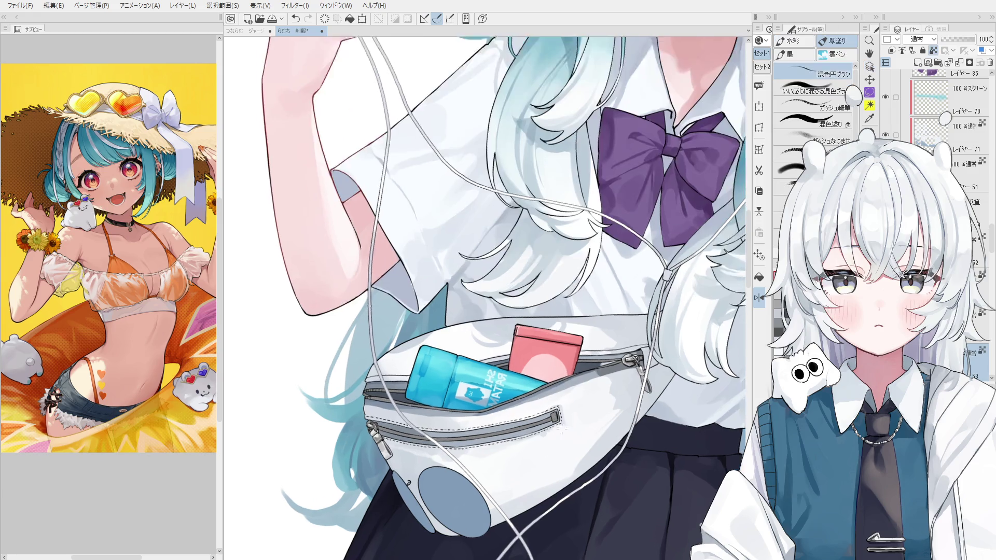
pyautogui.scroll(1, 567, 427)
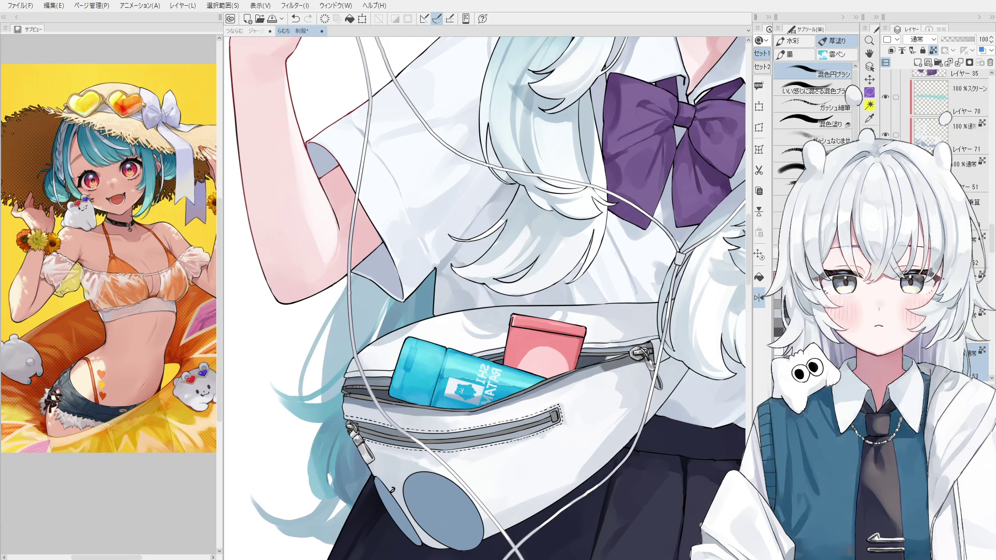
pyautogui.click(817, 107)
pyautogui.scroll(2, 560, 405)
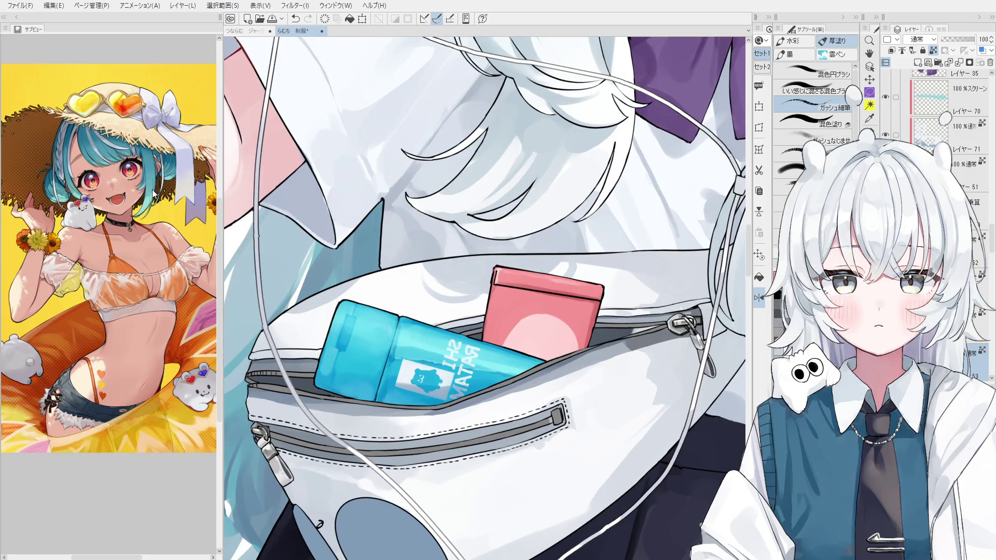
# Darken the zipper teeth and paint grey zipper texture left of the cord, mirroring the view between.
pyautogui.hotkey('ctrl', 'z')
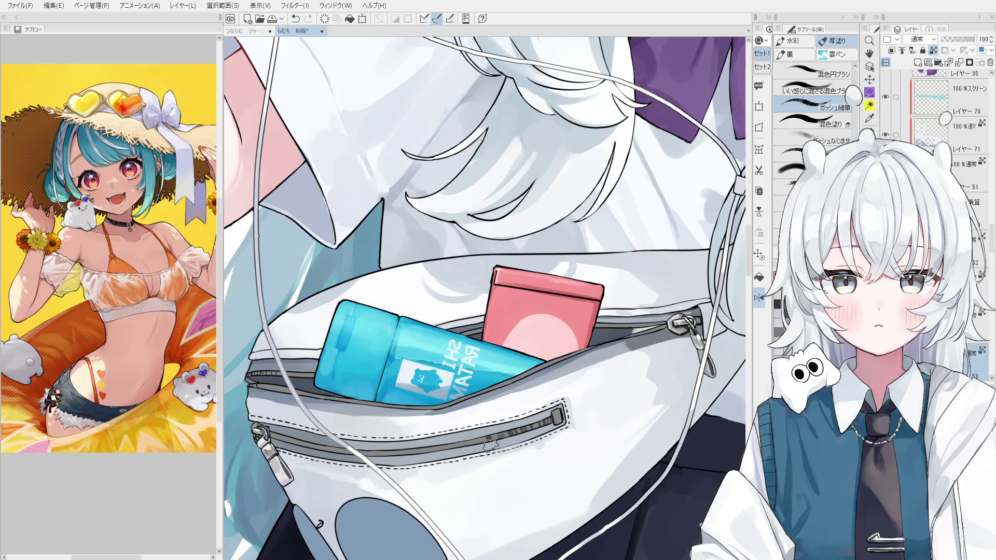
pyautogui.moveTo(500, 437); pyautogui.dragTo(490, 439)
pyautogui.press('h')
pyautogui.scroll(2, 667, 418)
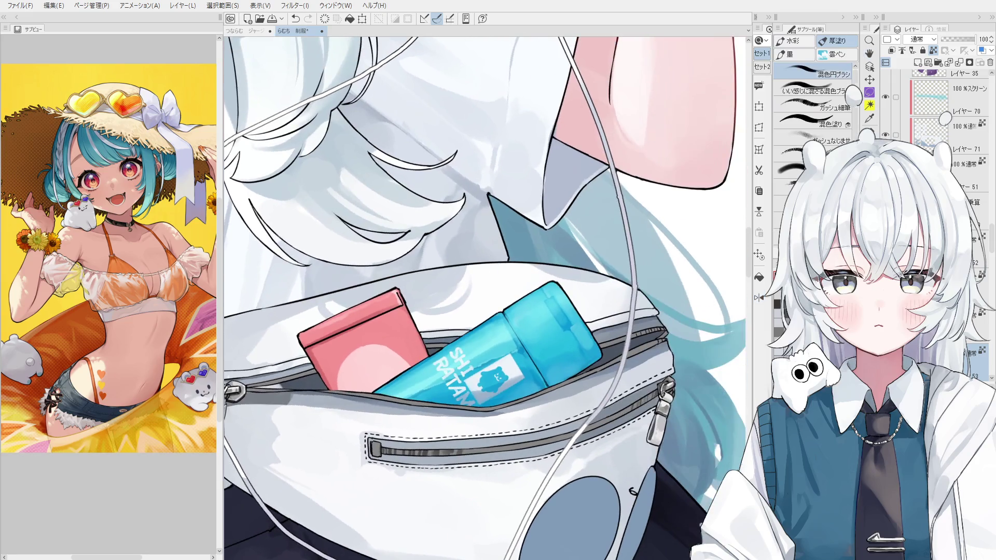
pyautogui.scroll(2, 646, 412)
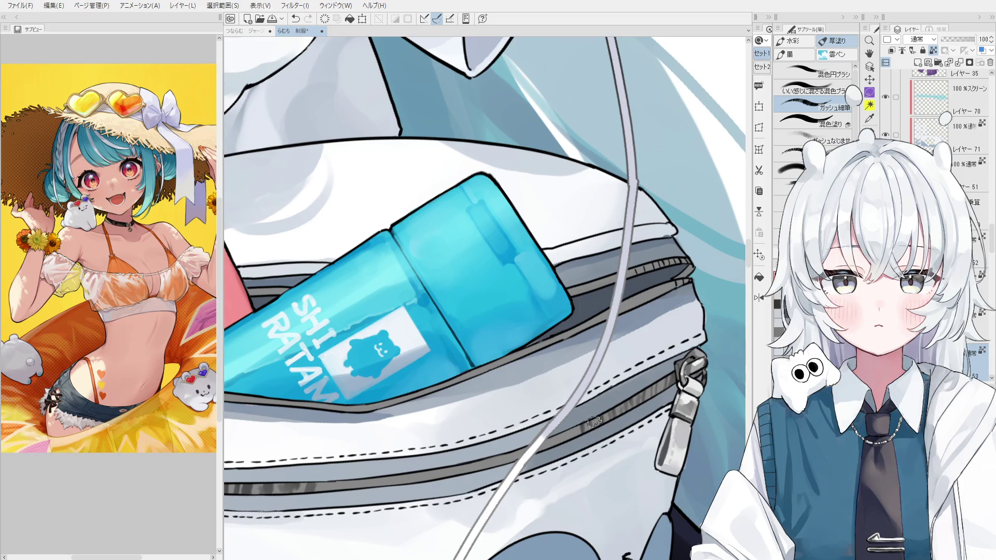
pyautogui.scroll(-1, 591, 435)
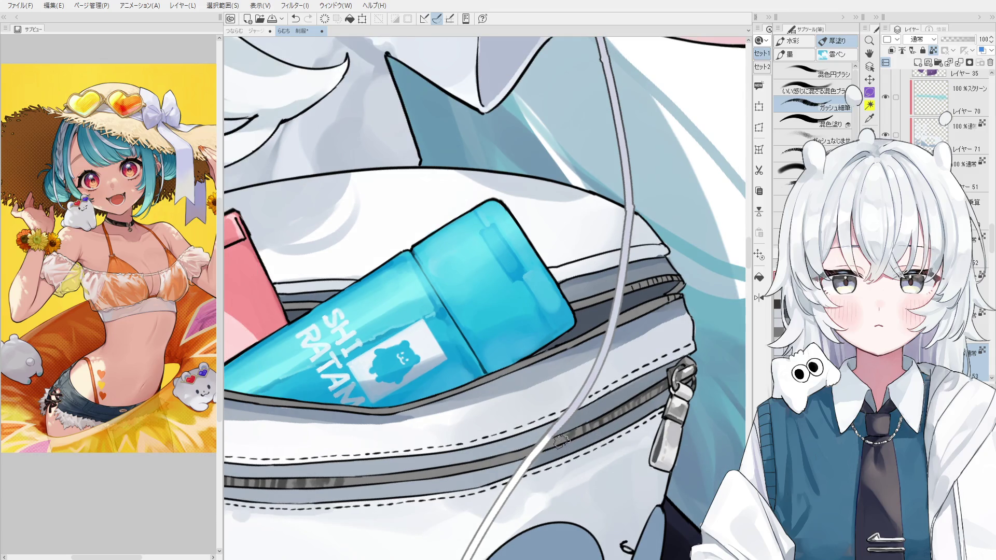
pyautogui.moveTo(531, 449)
pyautogui.mouseDown()
pyautogui.moveTo(499, 460)
pyautogui.moveTo(538, 439)
pyautogui.mouseUp()
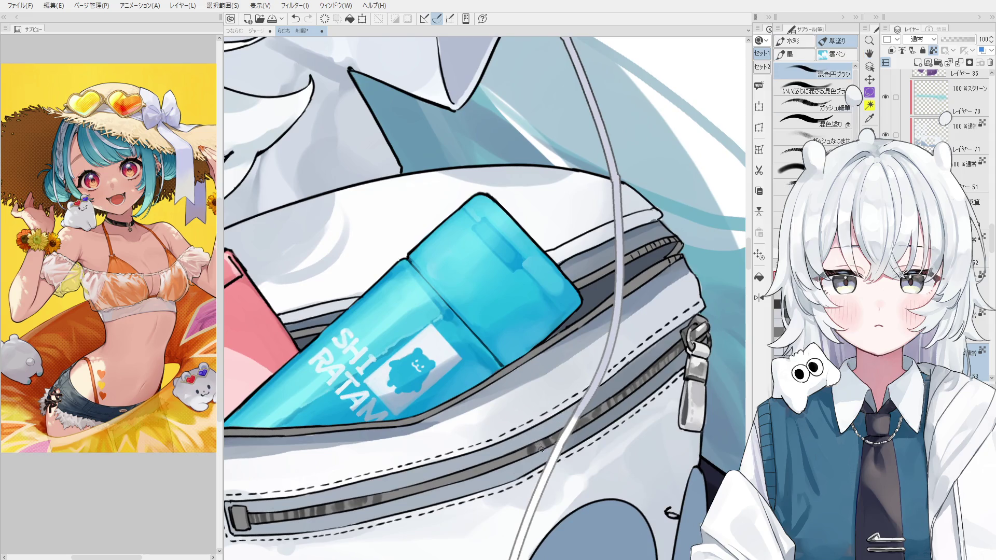
pyautogui.press('b')
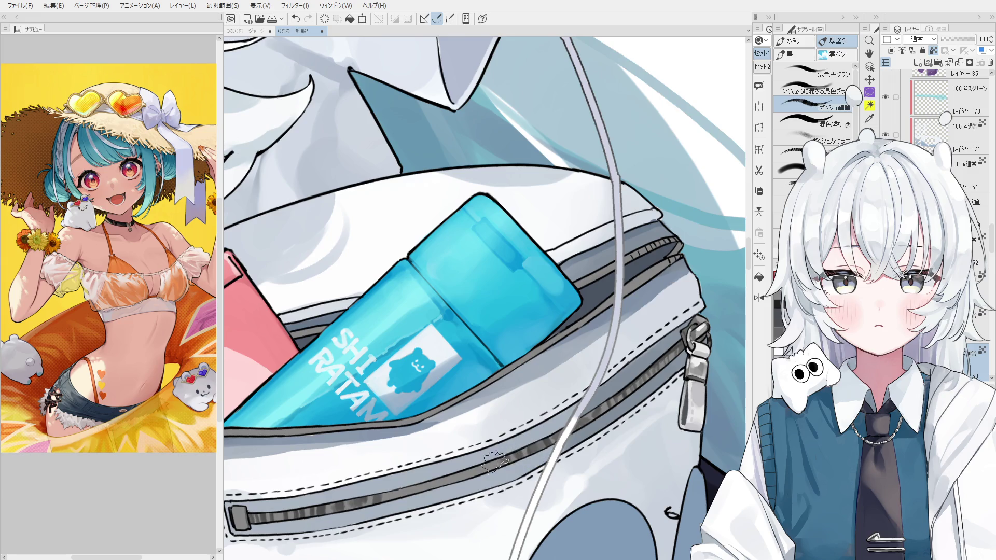
pyautogui.scroll(-1, 467, 475)
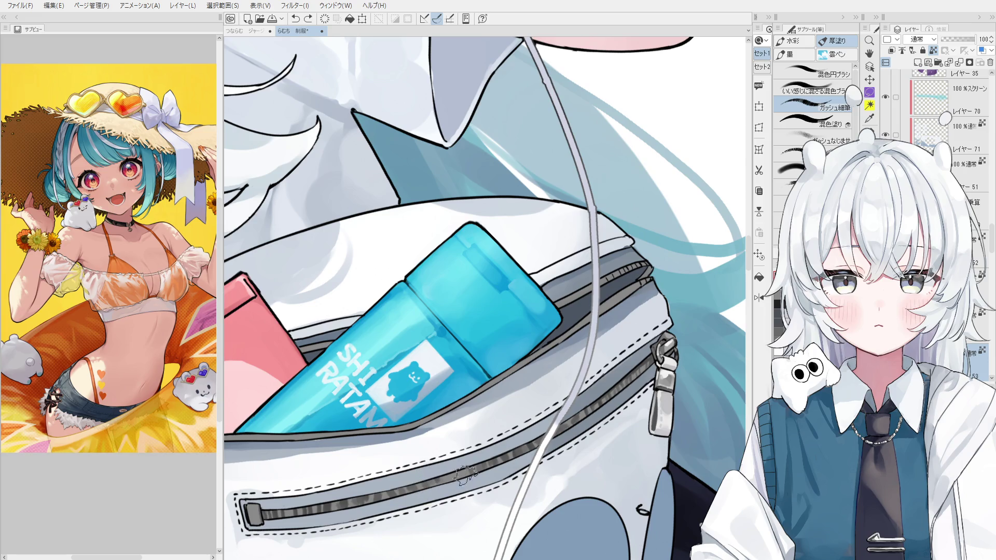
pyautogui.scroll(-1, 466, 476)
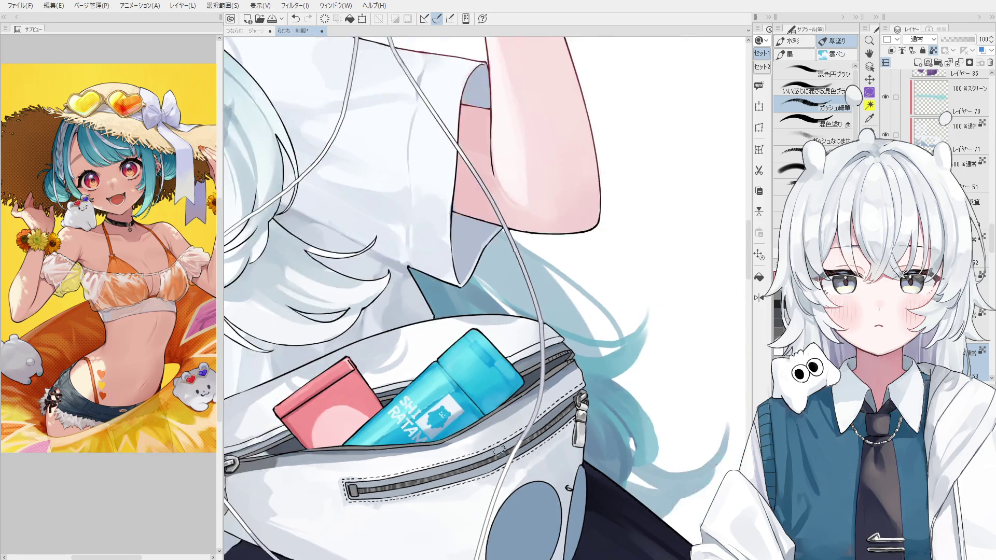
pyautogui.scroll(-2, 502, 450)
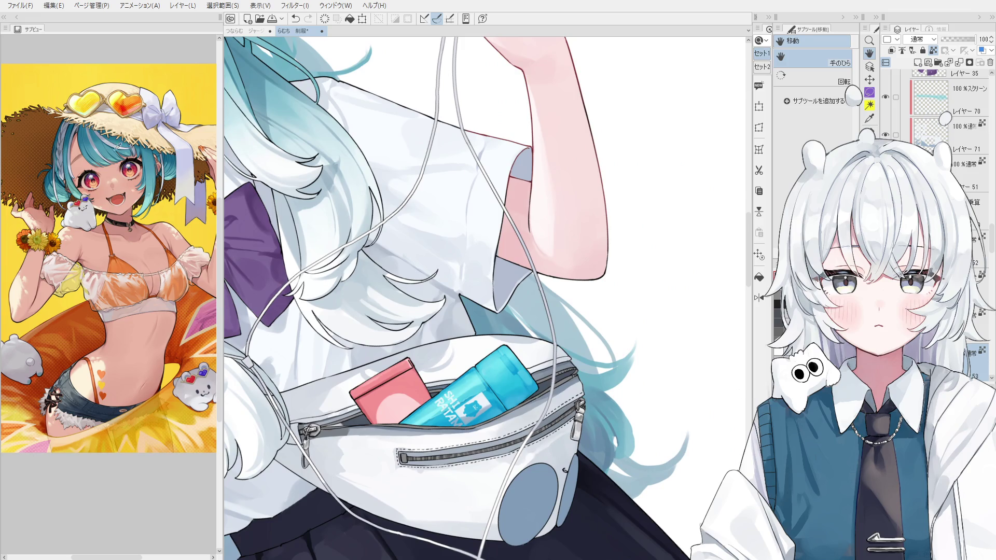
pyautogui.scroll(1, 436, 335)
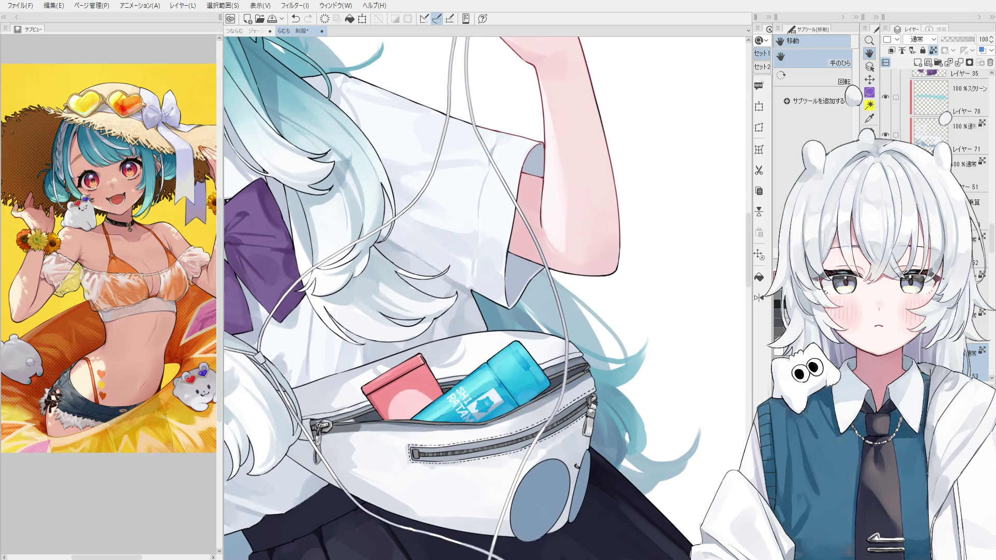
pyautogui.scroll(1, 433, 446)
pyautogui.scroll(1, 433, 446)
pyautogui.scroll(1, 433, 446)
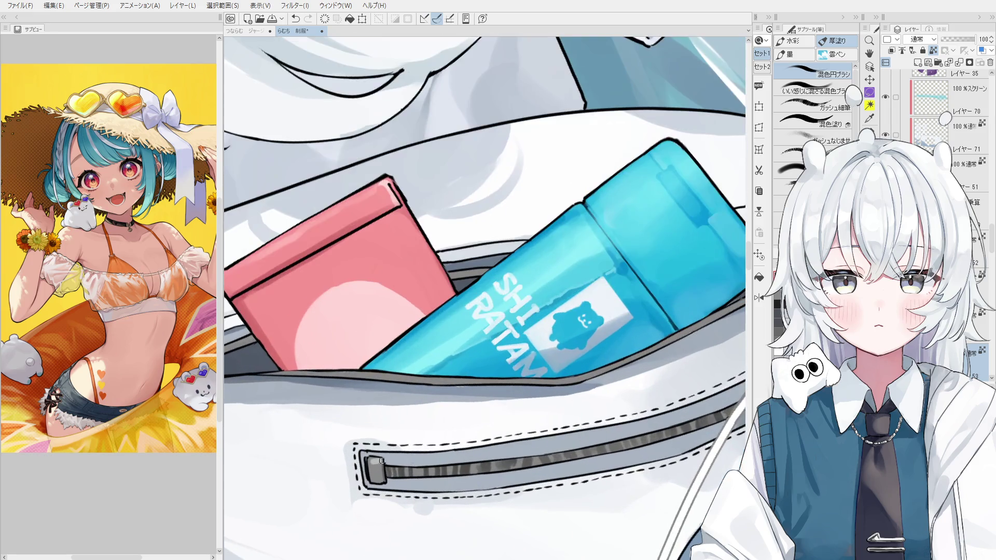
# Darken the front-pocket zipper pull and lighten the zipper teeth beside it.
pyautogui.moveTo(371, 461); pyautogui.dragTo(381, 463)
pyautogui.moveTo(521, 463)
pyautogui.mouseDown()
pyautogui.moveTo(449, 492)
pyautogui.moveTo(406, 489)
pyautogui.mouseUp()
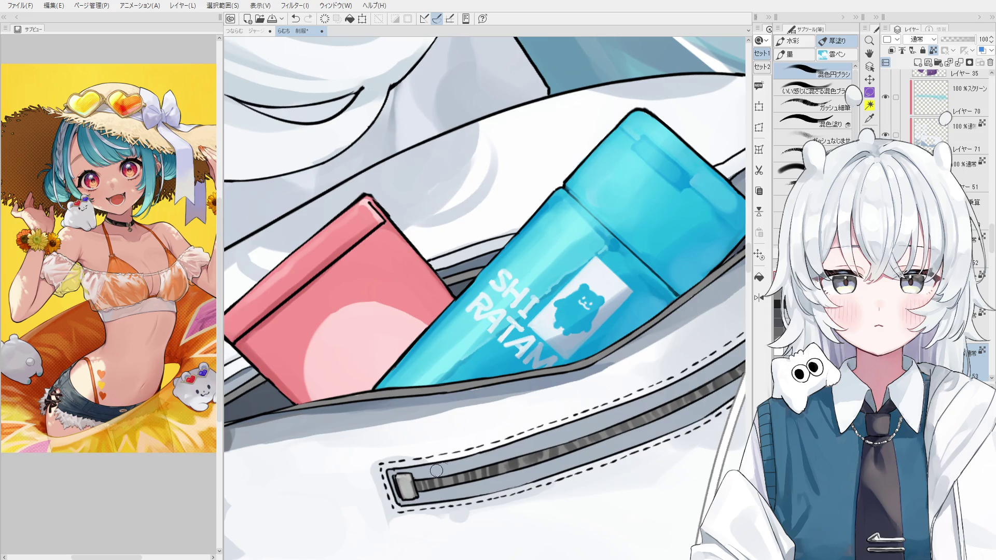
pyautogui.press('[')
pyautogui.press('[')
pyautogui.press(']')
pyautogui.press(']')
pyautogui.moveTo(464, 479)
pyautogui.mouseDown()
pyautogui.moveTo(480, 478)
pyautogui.moveTo(465, 480)
pyautogui.mouseUp()
pyautogui.scroll(1, 467, 479)
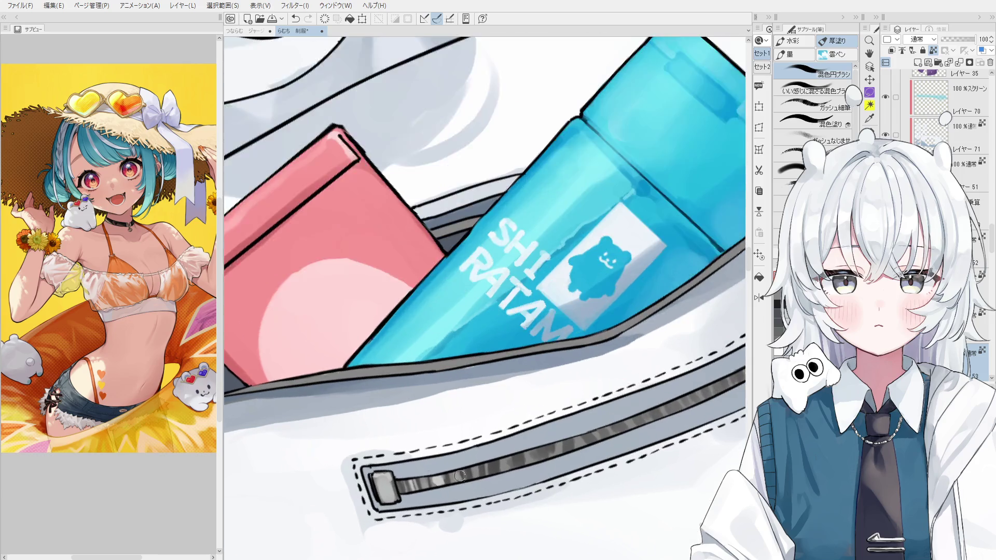
pyautogui.scroll(1, 467, 479)
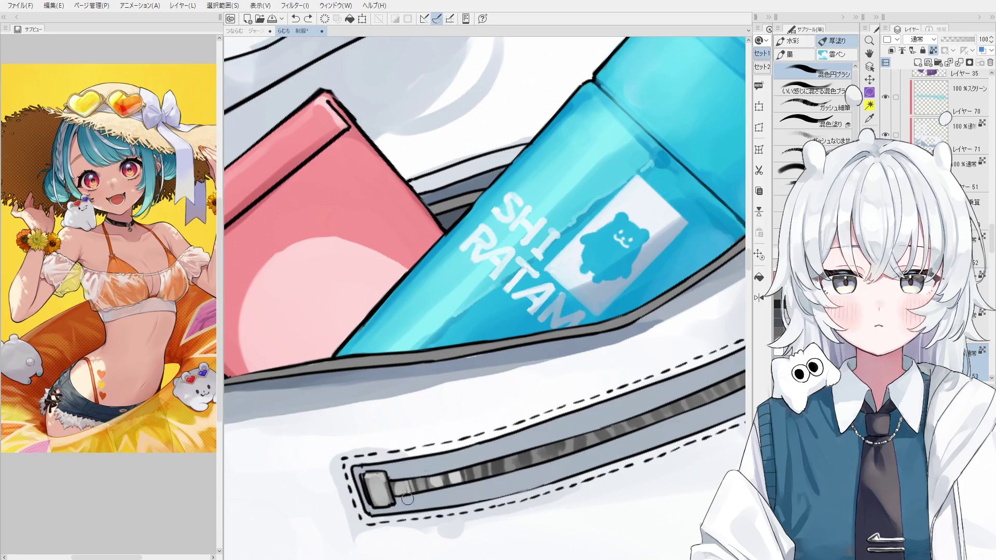
pyautogui.moveTo(407, 496)
pyautogui.mouseDown()
pyautogui.moveTo(415, 479)
pyautogui.moveTo(497, 470)
pyautogui.mouseUp()
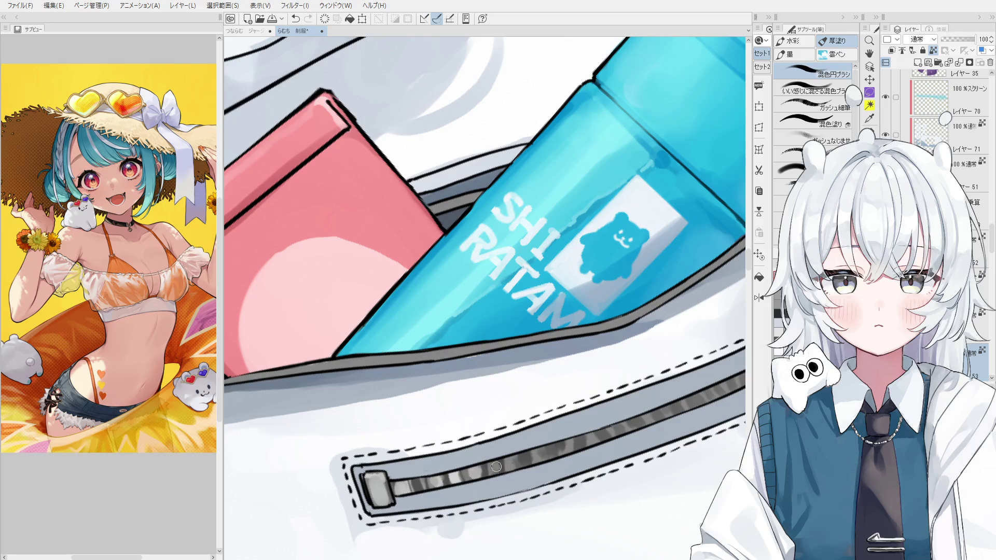
pyautogui.scroll(-5, 512, 461)
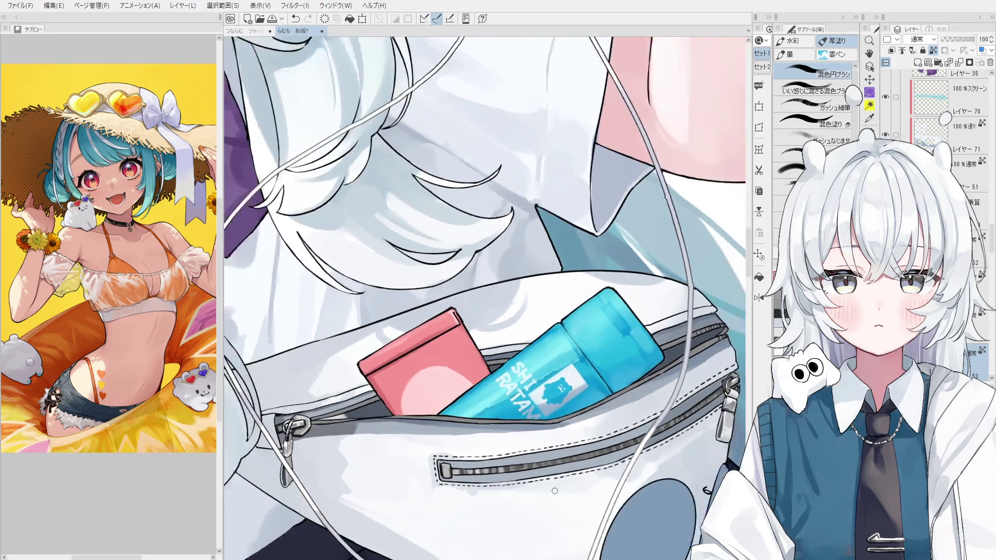
pyautogui.scroll(-2, 483, 461)
pyautogui.scroll(-2, 484, 460)
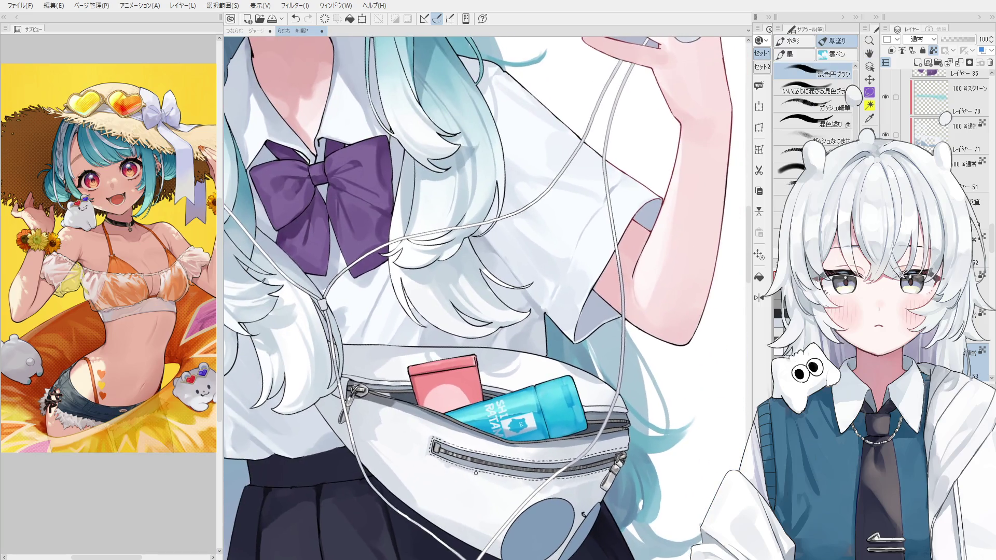
pyautogui.scroll(4, 474, 460)
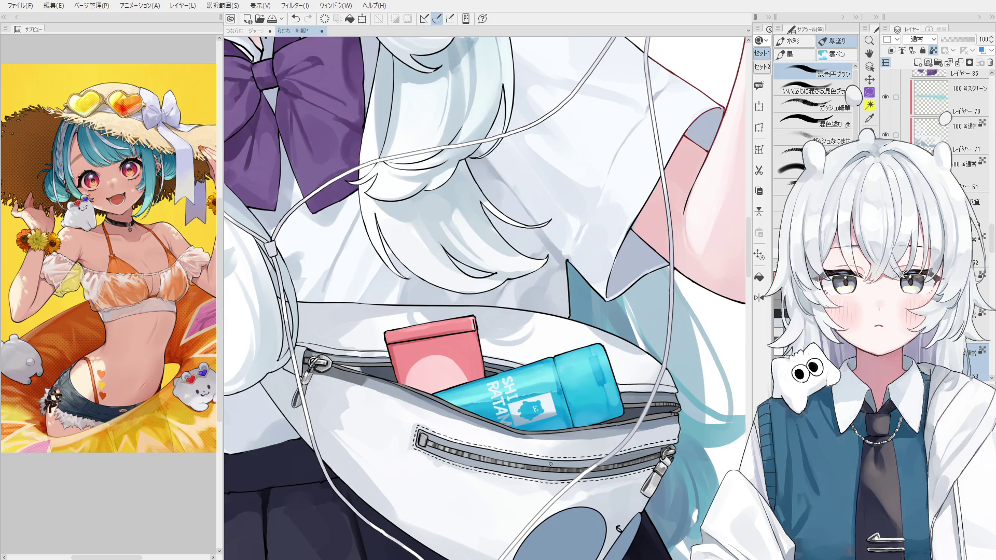
pyautogui.scroll(-2, 618, 529)
pyautogui.scroll(-2, 617, 529)
pyautogui.moveTo(592, 498)
pyautogui.mouseDown()
pyautogui.moveTo(564, 450)
pyautogui.moveTo(576, 427)
pyautogui.mouseUp()
pyautogui.scroll(-1, 563, 449)
pyautogui.scroll(-1, 564, 450)
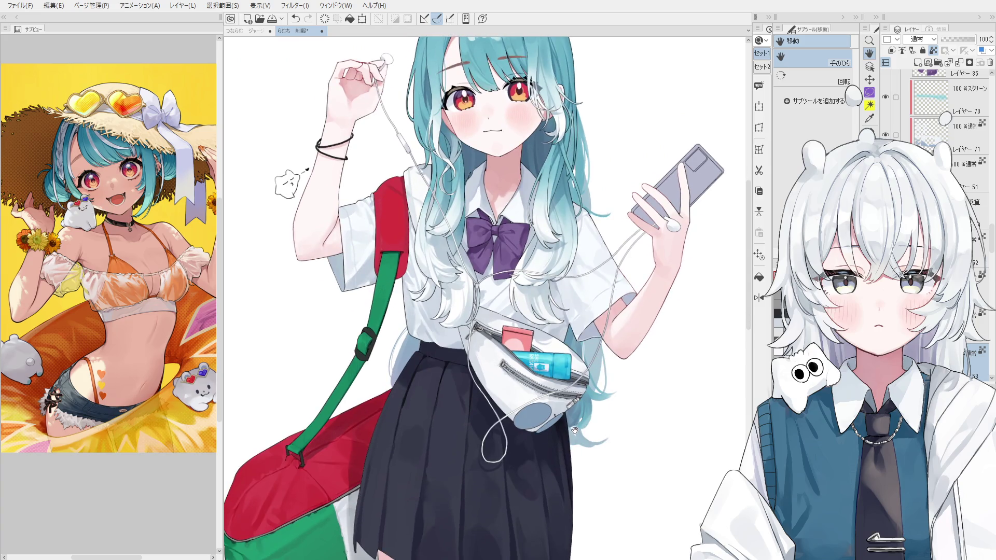
pyautogui.scroll(4, 575, 426)
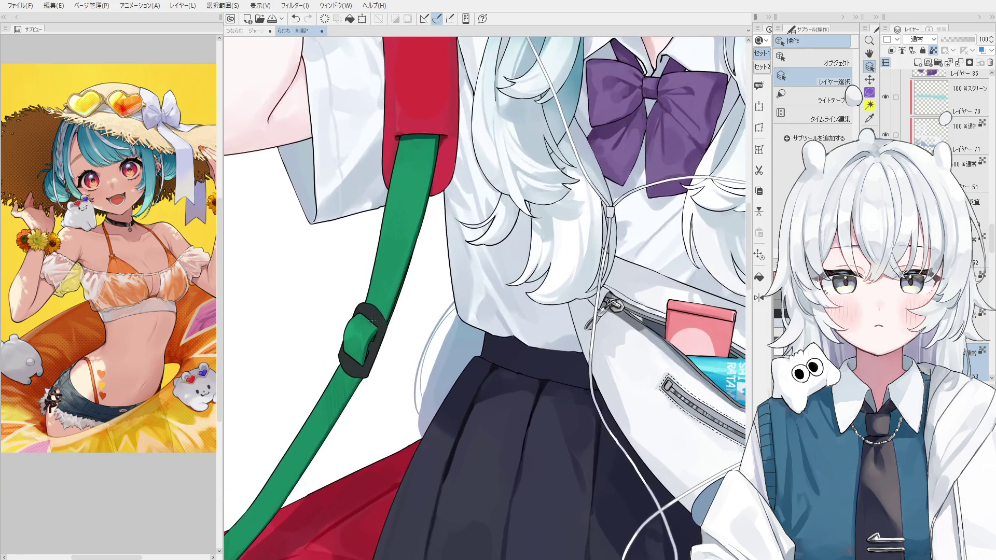
# Select the buckle layer, lock transparent pixels and repaint the buckle top in even dark grey.
pyautogui.click(362, 338)
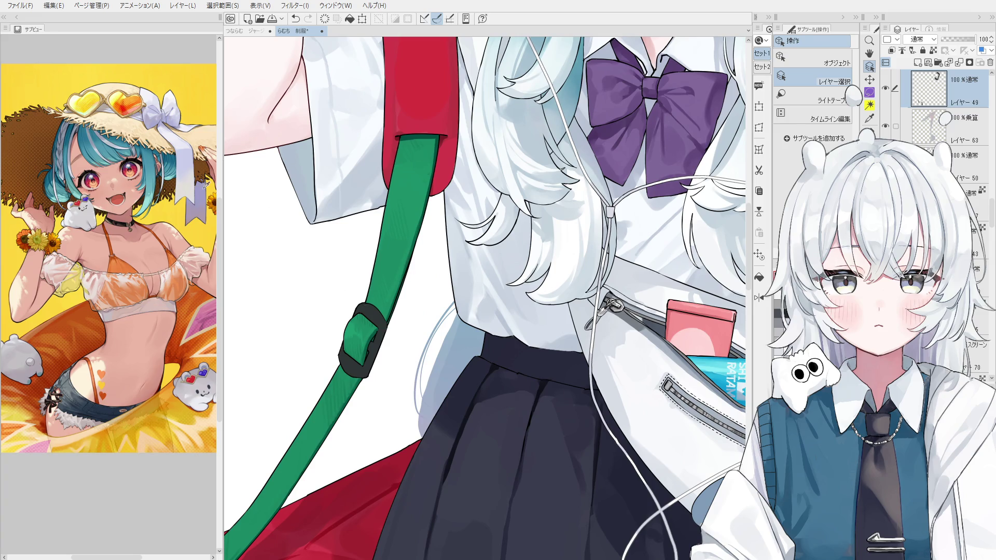
pyautogui.press('b')
pyautogui.scroll(2, 367, 308)
pyautogui.press('/')
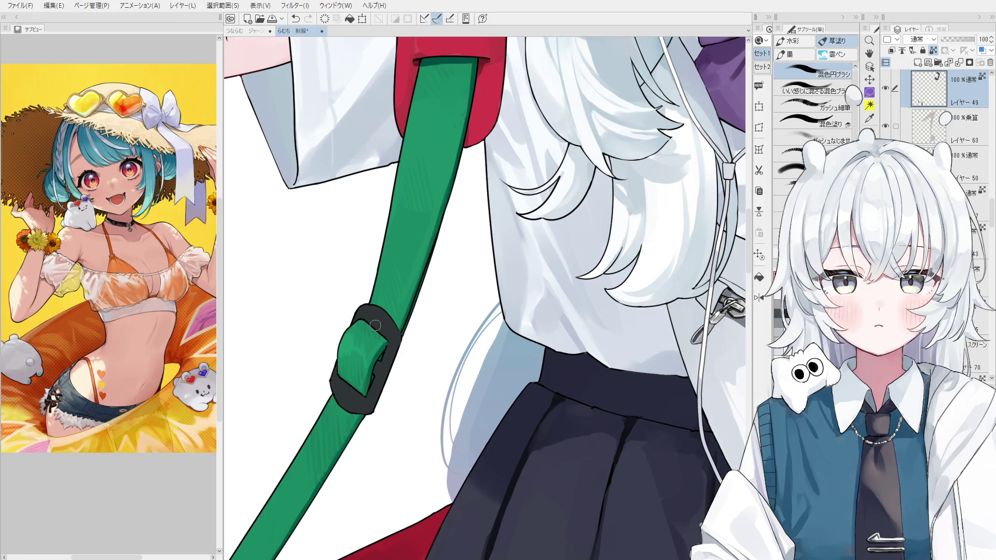
pyautogui.moveTo(374, 369); pyautogui.dragTo(372, 375)
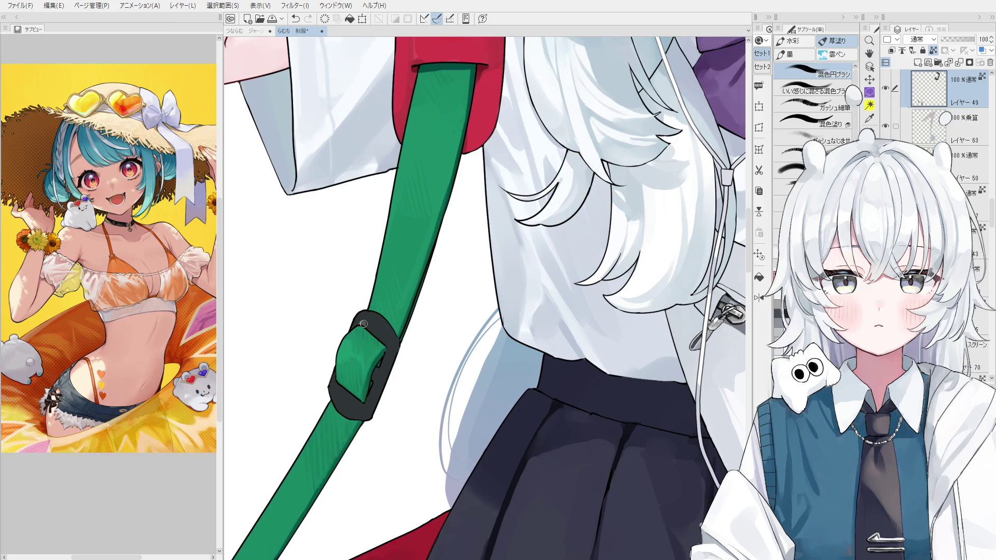
pyautogui.moveTo(365, 330); pyautogui.dragTo(380, 330)
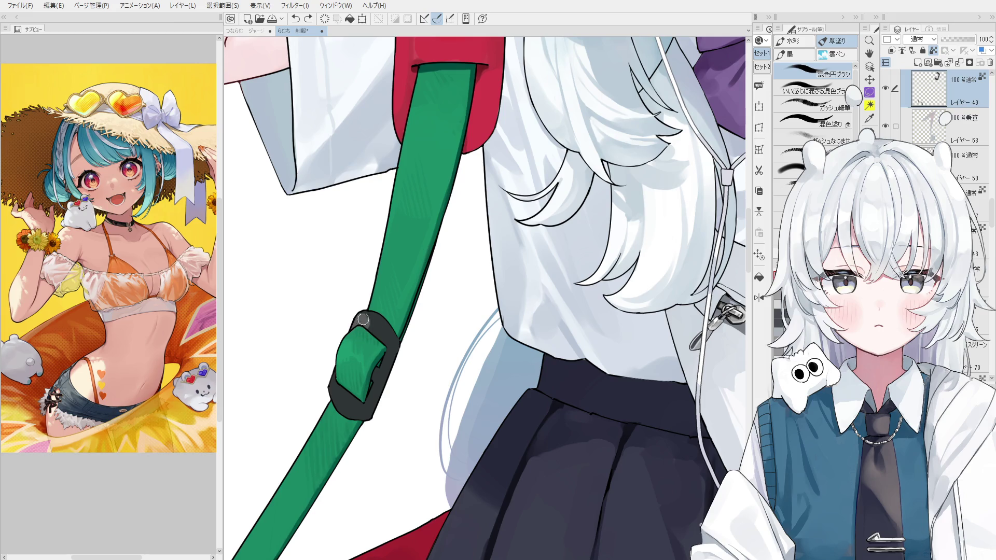
pyautogui.hotkey('ctrl', 'z')
pyautogui.moveTo(381, 331)
pyautogui.mouseDown()
pyautogui.moveTo(373, 323)
pyautogui.moveTo(398, 339)
pyautogui.mouseUp()
# Thicken the buckle's right edge, reshade its lower part and inner edge, then mirror the view.
pyautogui.press(']')
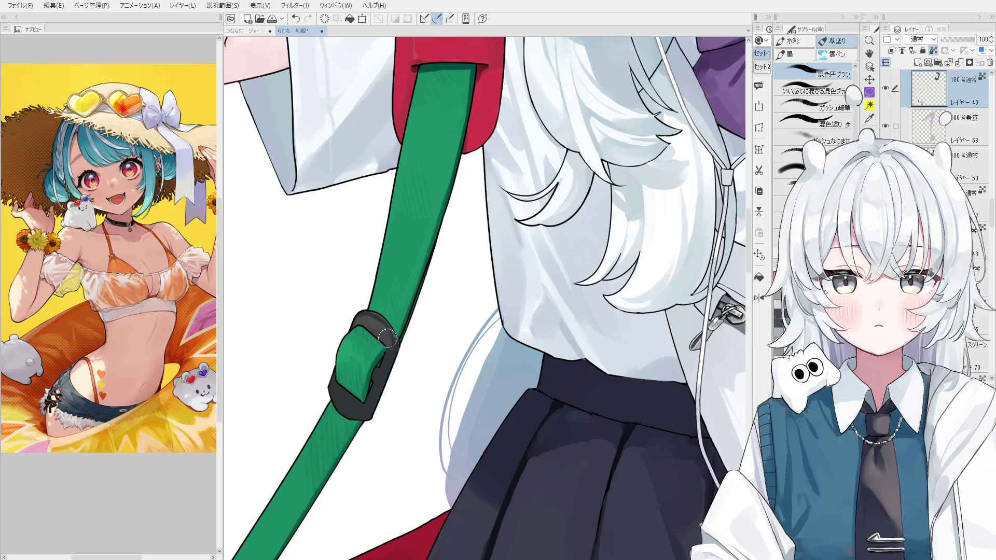
pyautogui.moveTo(392, 357); pyautogui.dragTo(362, 424)
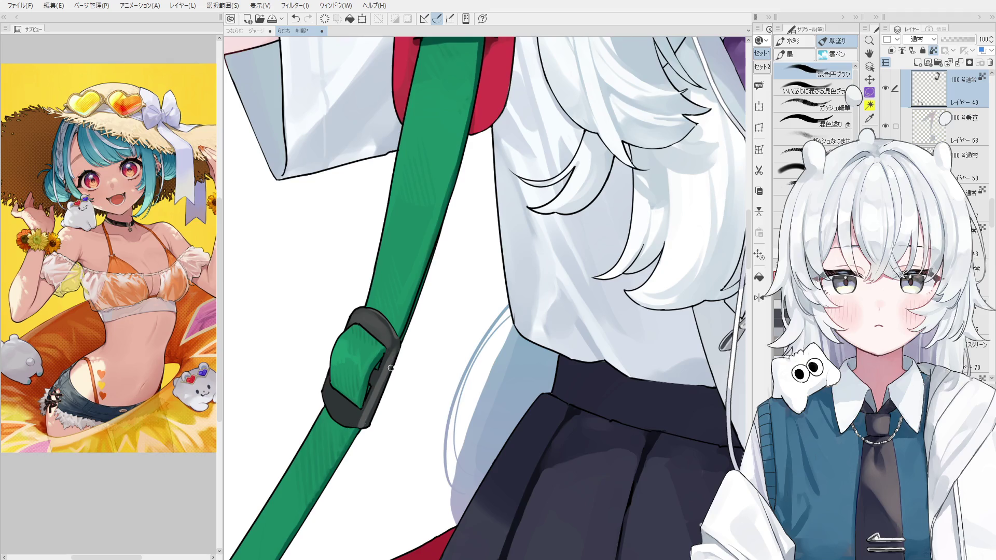
pyautogui.scroll(4, 383, 379)
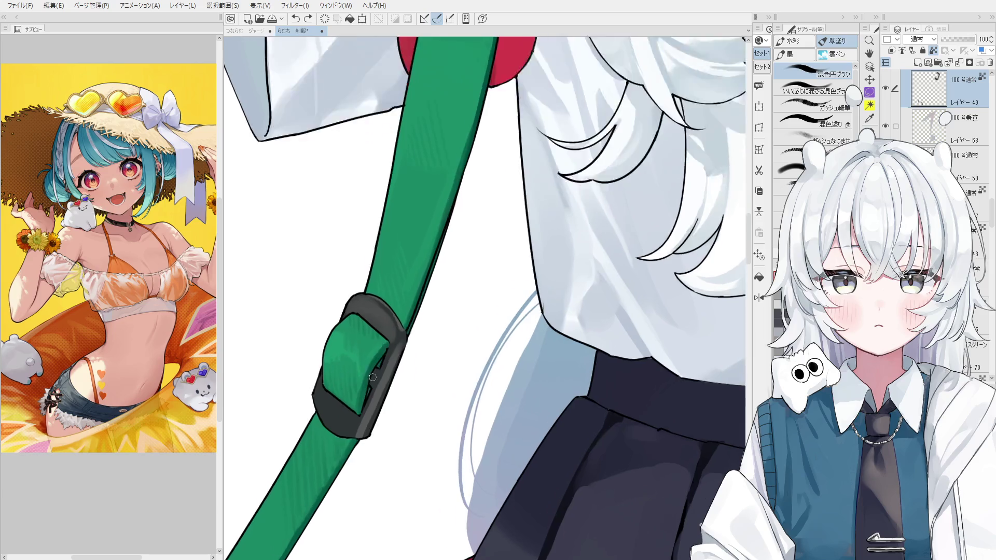
pyautogui.scroll(-3, 383, 376)
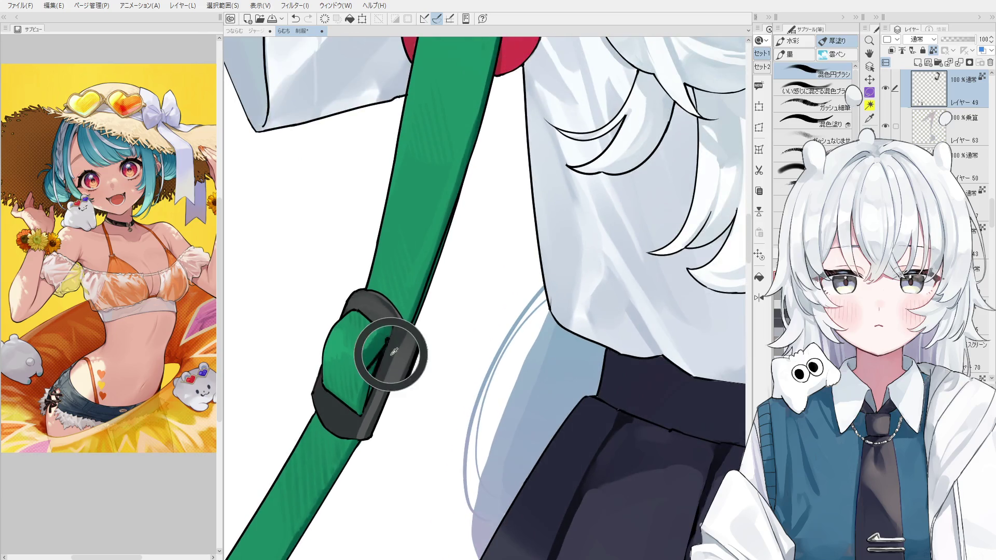
pyautogui.scroll(1, 390, 406)
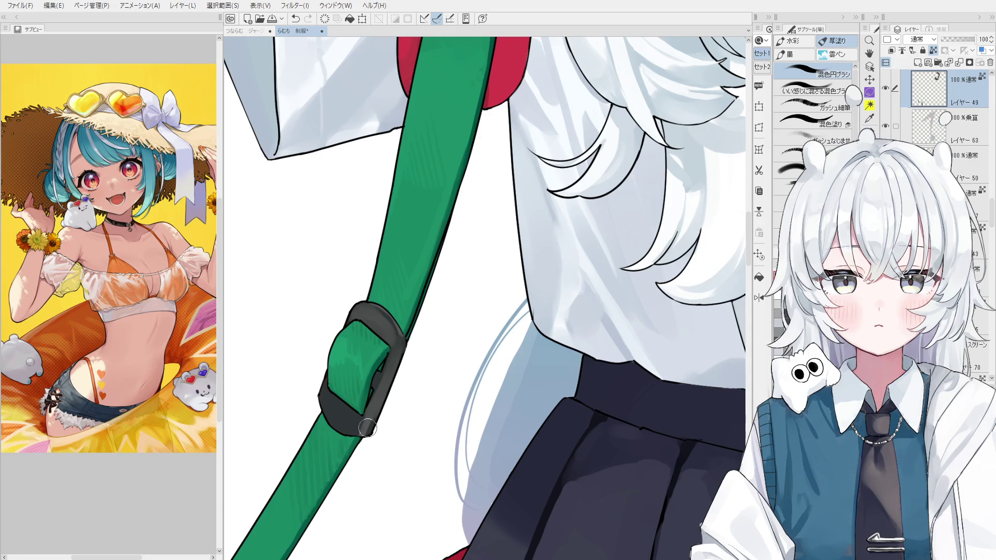
pyautogui.moveTo(335, 401)
pyautogui.mouseDown()
pyautogui.moveTo(364, 426)
pyautogui.moveTo(362, 383)
pyautogui.mouseUp()
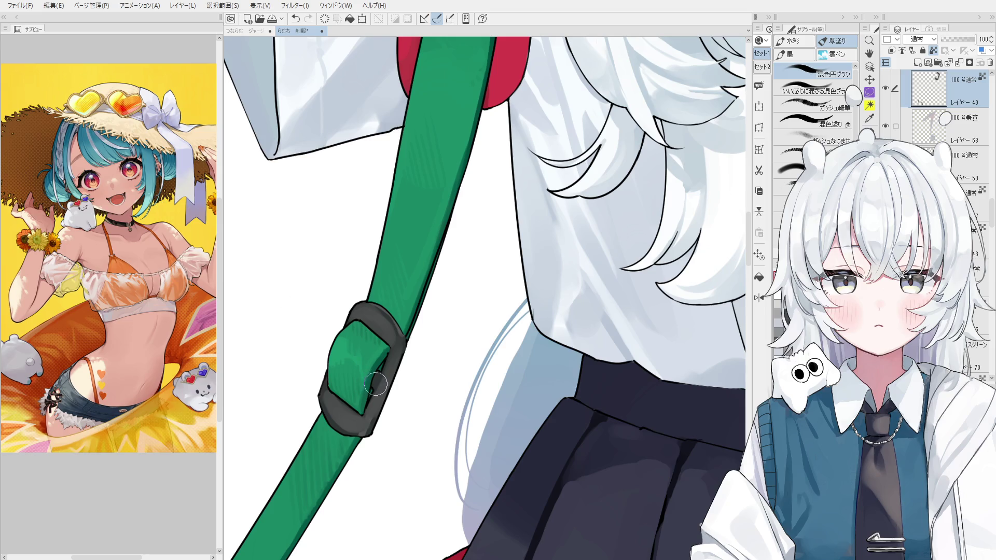
pyautogui.moveTo(382, 377); pyautogui.dragTo(385, 377)
pyautogui.moveTo(407, 369); pyautogui.dragTo(393, 397)
pyautogui.hotkey('ctrl', 'z')
pyautogui.press('h')
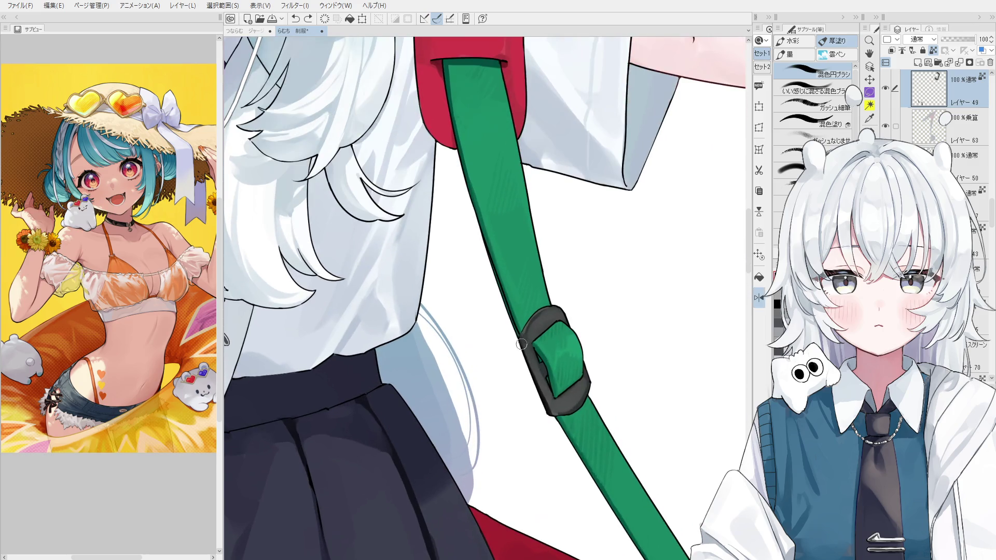
pyautogui.scroll(2, 550, 419)
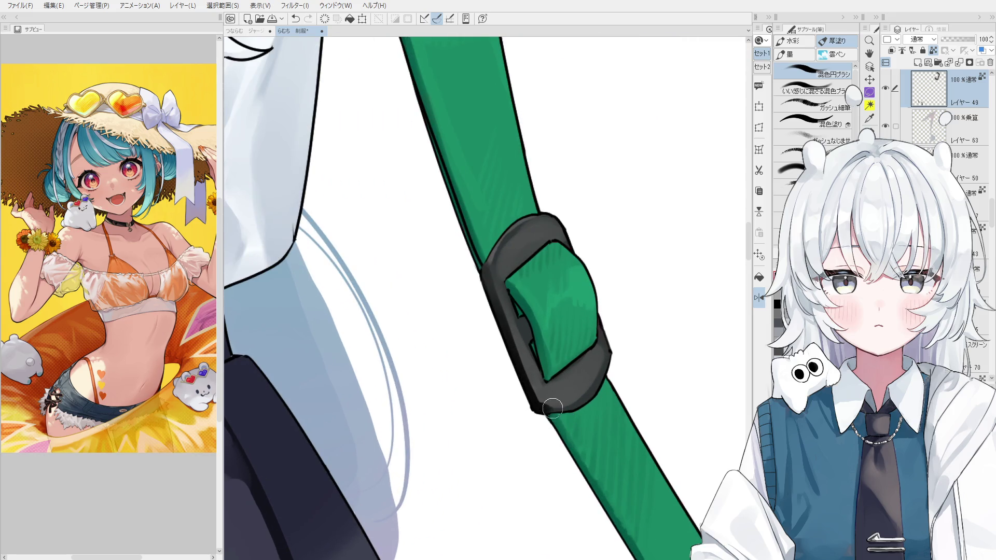
pyautogui.scroll(1, 550, 418)
pyautogui.scroll(1, 525, 288)
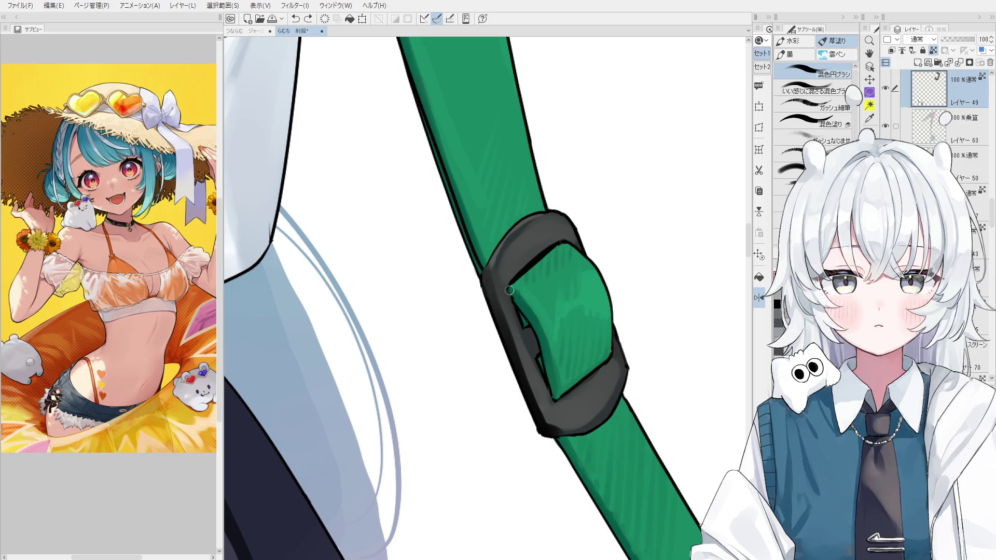
pyautogui.scroll(-1, 525, 322)
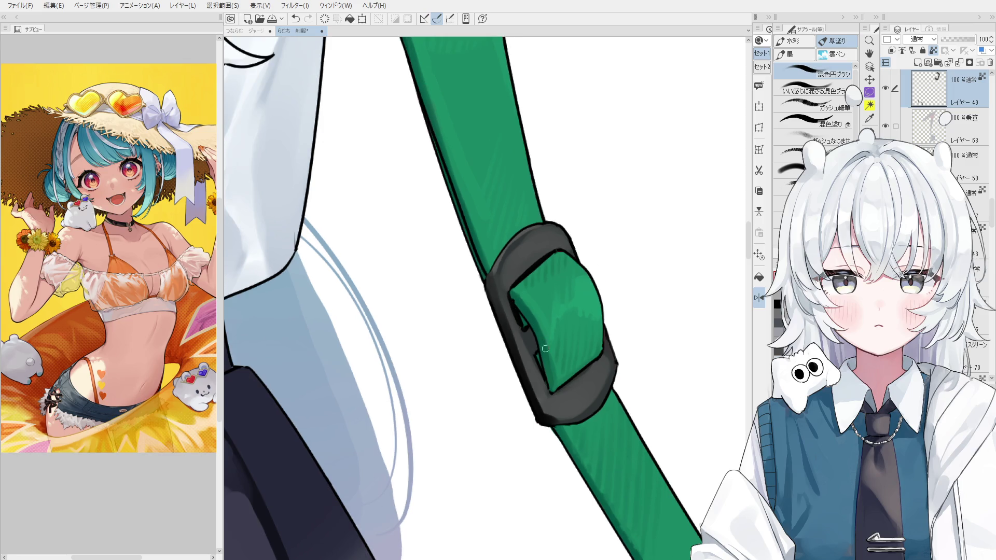
pyautogui.scroll(-1, 545, 377)
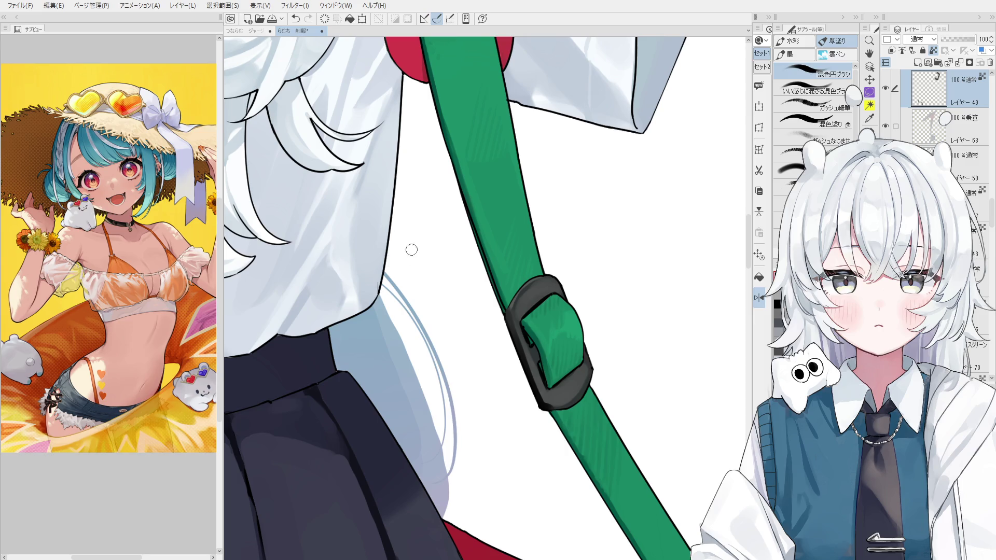
pyautogui.scroll(2, 506, 327)
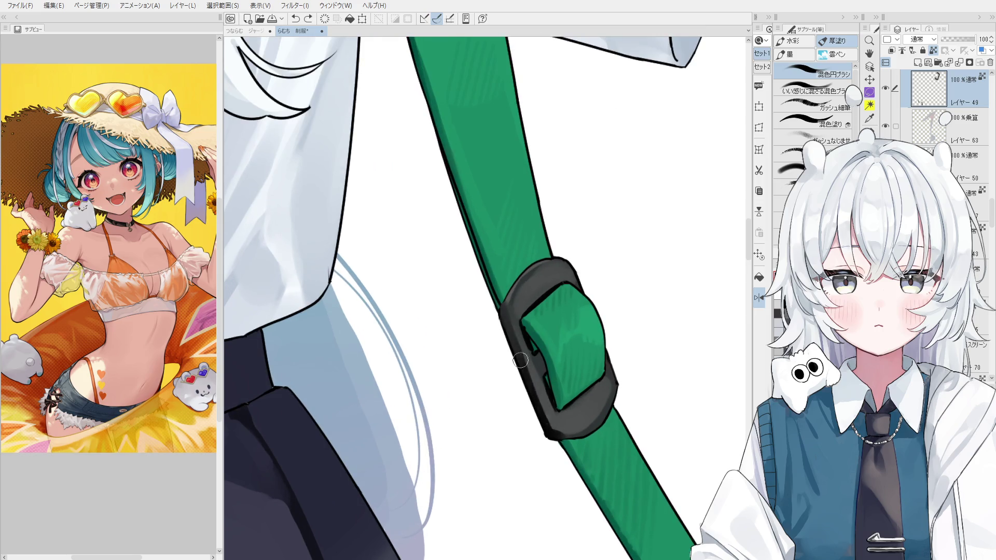
pyautogui.scroll(1, 539, 397)
# Fill the buckle's lower end and lower-right edge dark grey, covering the spot inside it.
pyautogui.moveTo(556, 431); pyautogui.dragTo(591, 408)
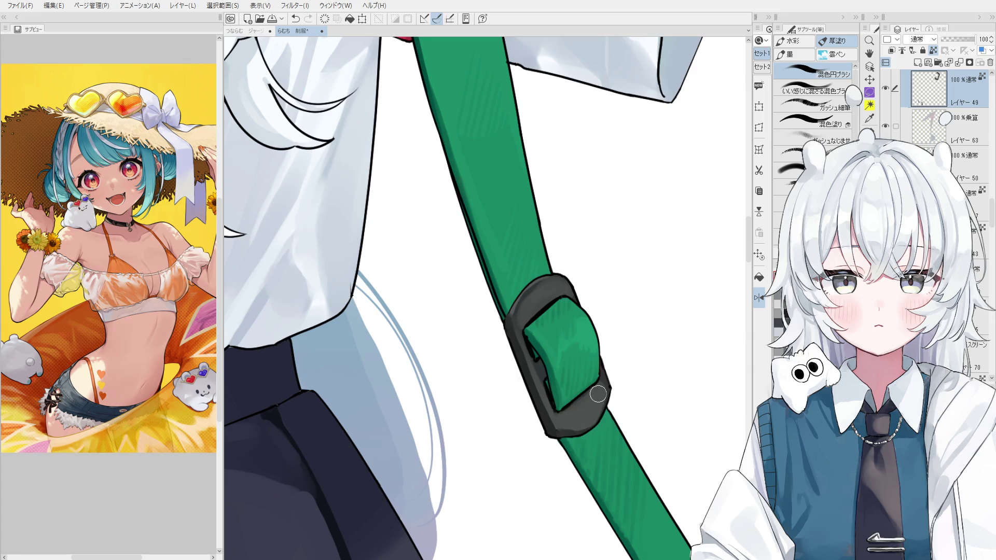
pyautogui.scroll(1, 591, 397)
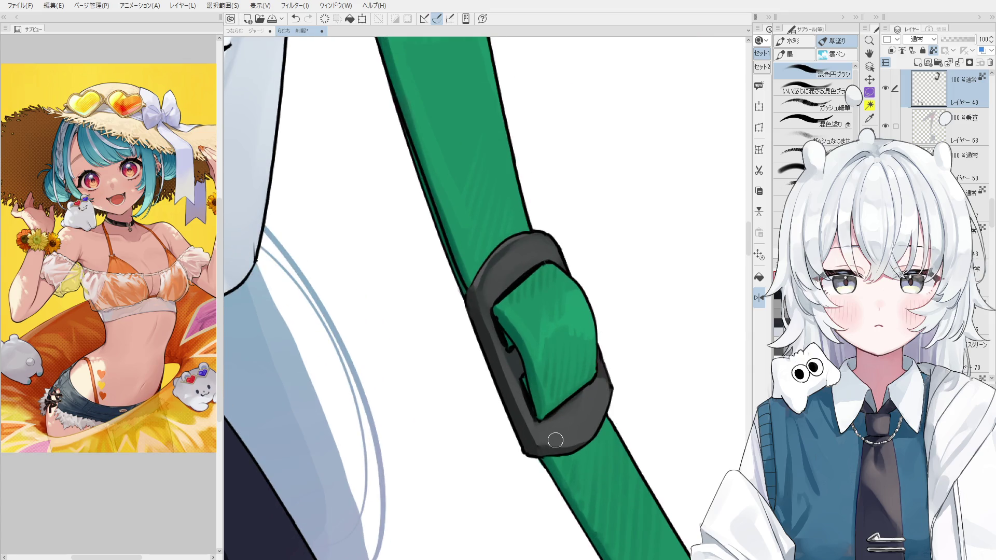
pyautogui.moveTo(580, 435); pyautogui.dragTo(615, 467)
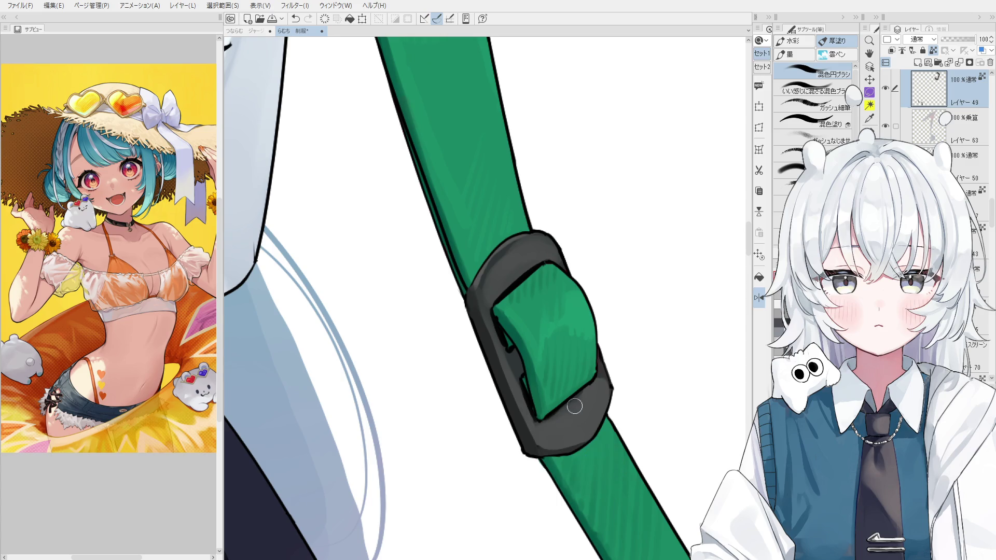
pyautogui.scroll(1, 576, 409)
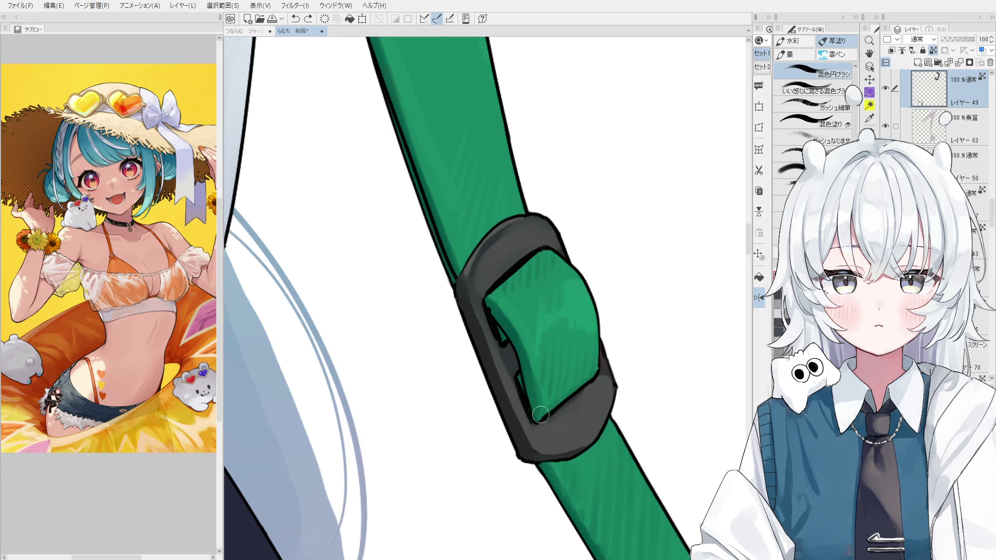
pyautogui.scroll(-1, 545, 418)
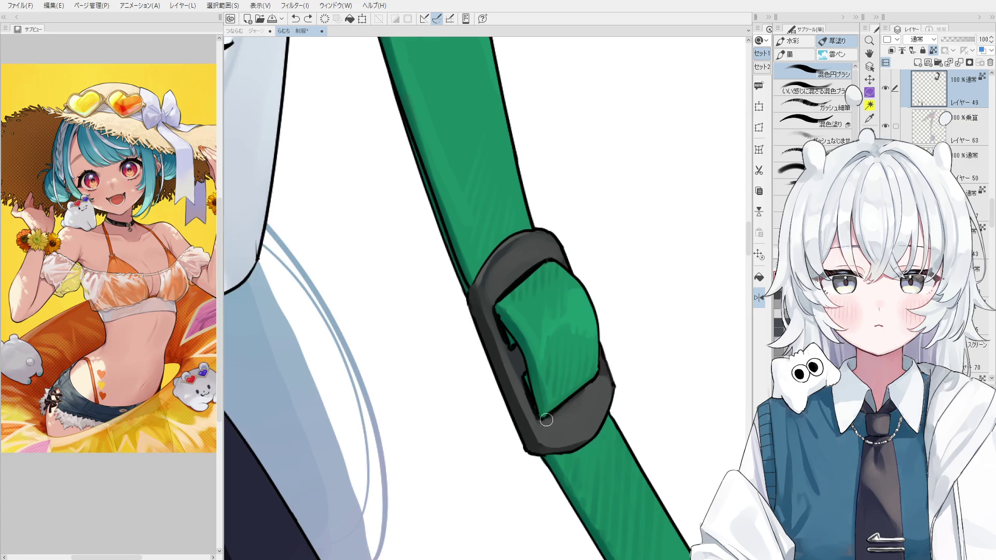
pyautogui.moveTo(546, 417); pyautogui.dragTo(596, 383)
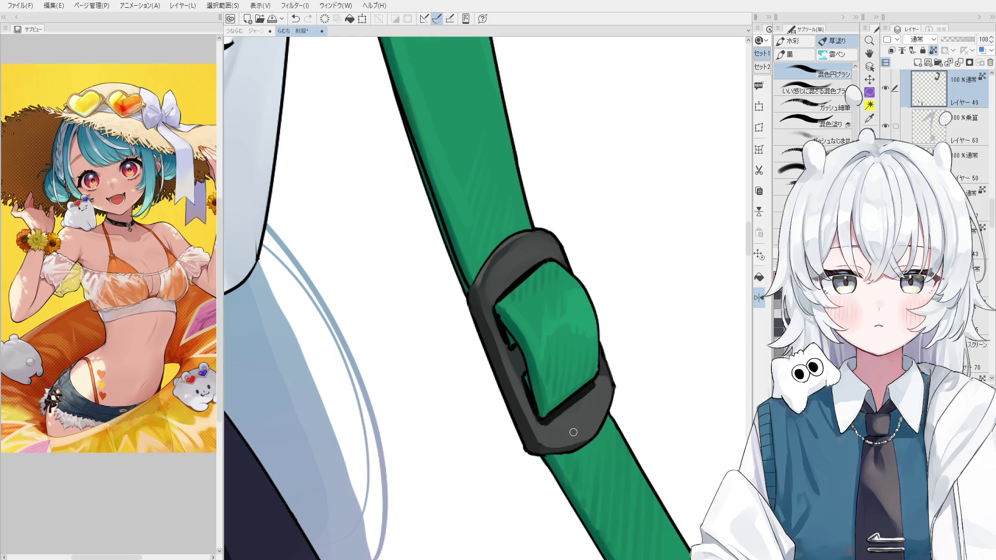
# Sample the buckle's grey and repaint its upper-left and inner left edges softly.
pyautogui.keyDown('alt'); pyautogui.click(479, 280); pyautogui.keyUp('alt')
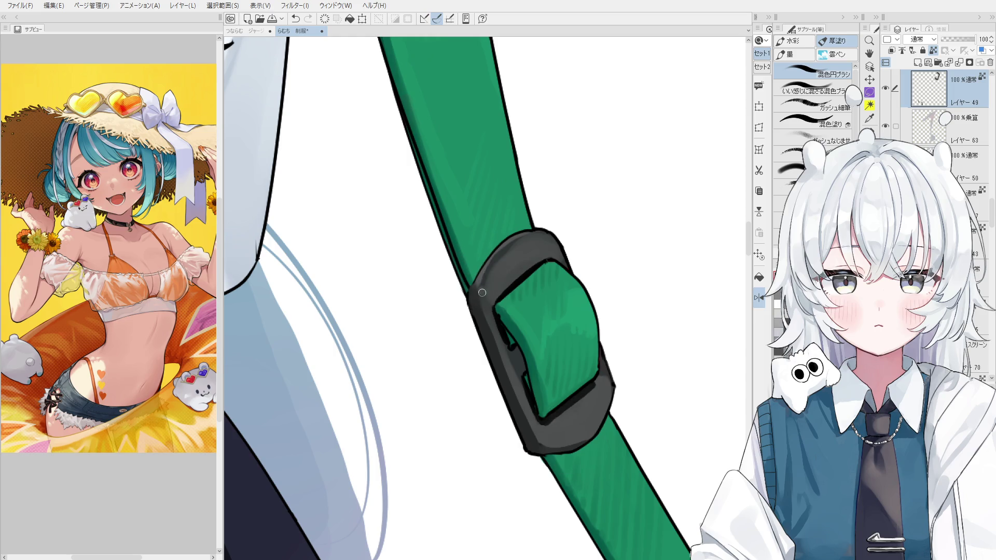
pyautogui.moveTo(512, 265)
pyautogui.mouseDown()
pyautogui.moveTo(498, 296)
pyautogui.moveTo(532, 262)
pyautogui.mouseUp()
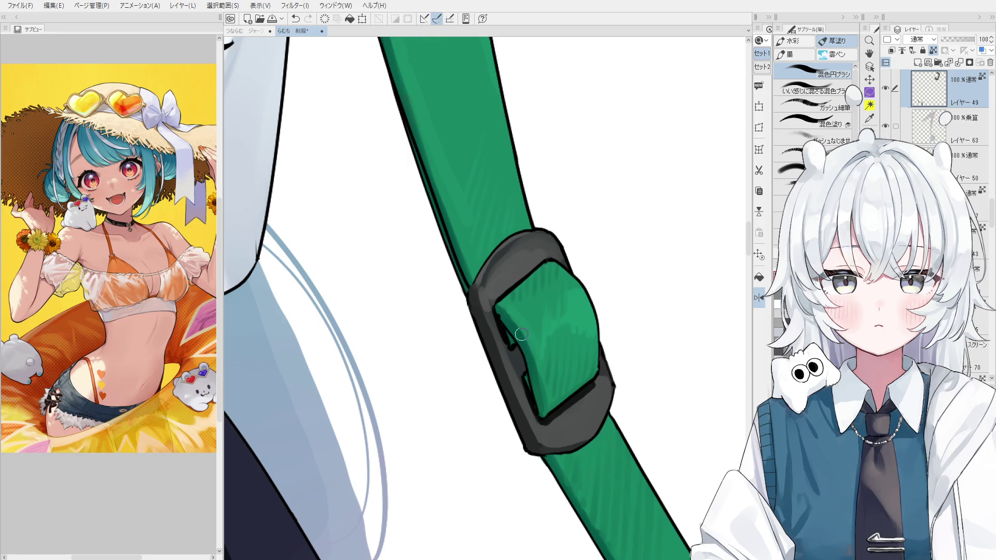
pyautogui.moveTo(486, 310); pyautogui.dragTo(503, 357)
pyautogui.scroll(-1, 502, 358)
pyautogui.scroll(2, 489, 304)
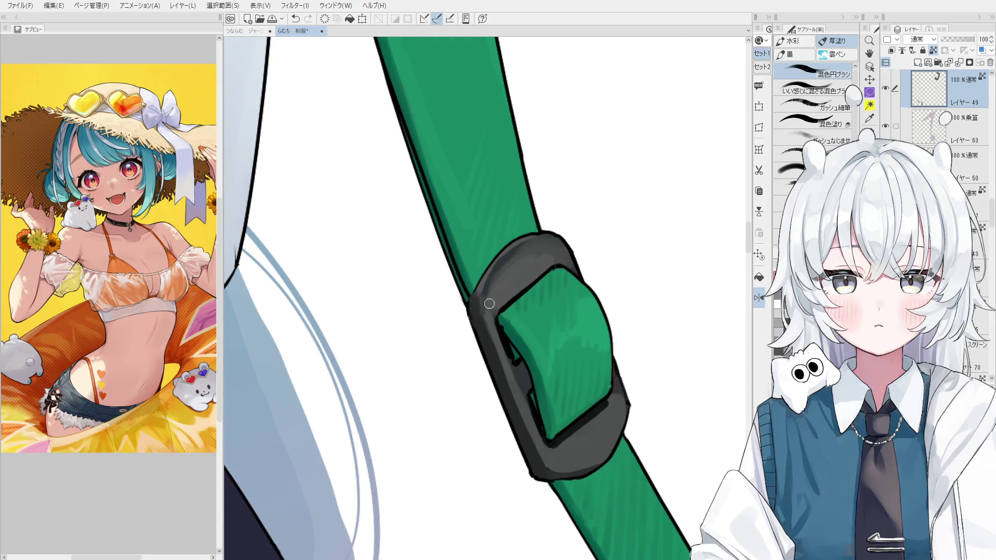
pyautogui.scroll(-1, 488, 304)
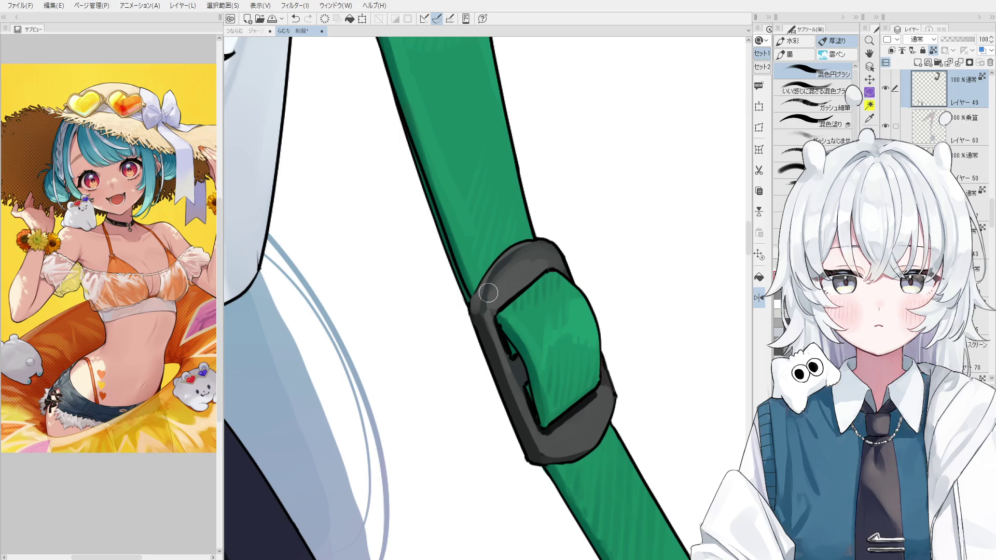
pyautogui.moveTo(488, 292); pyautogui.dragTo(540, 269)
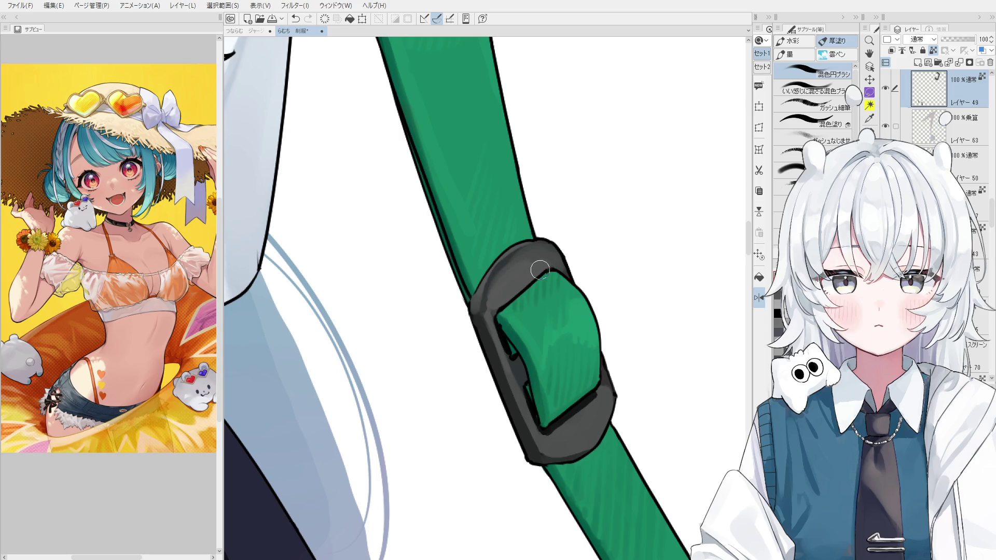
pyautogui.keyDown('alt'); pyautogui.click(495, 299); pyautogui.keyUp('alt')
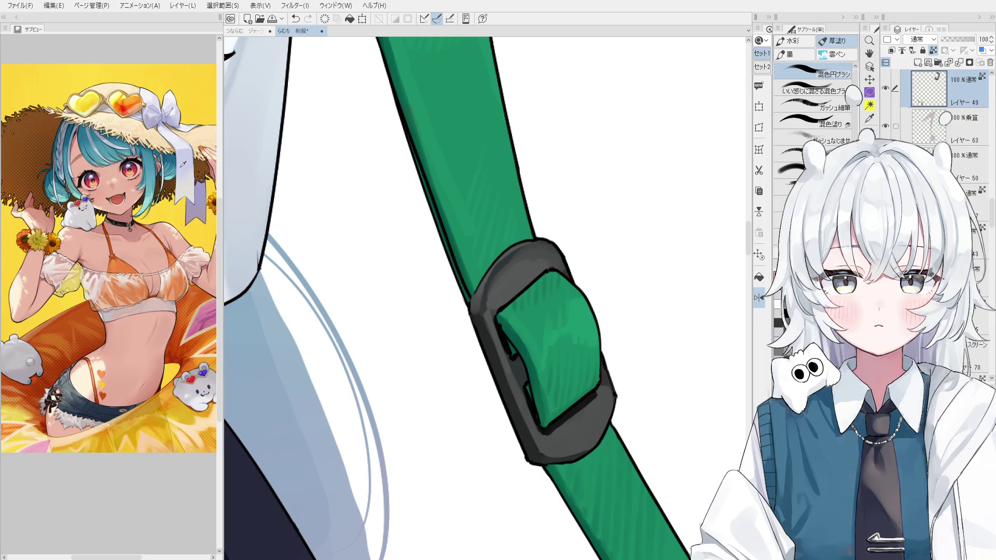
pyautogui.moveTo(507, 300); pyautogui.dragTo(553, 265)
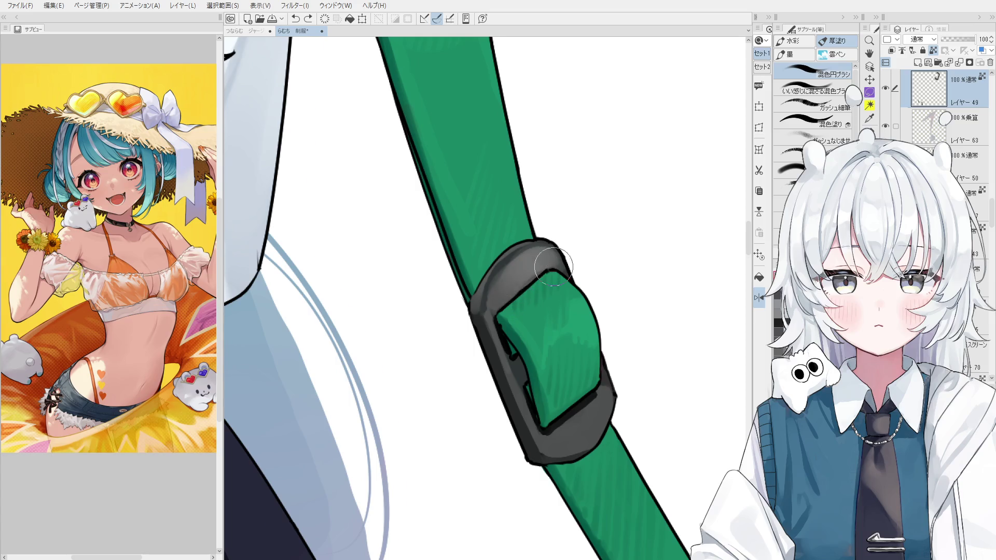
pyautogui.scroll(-2, 554, 264)
pyautogui.scroll(-2, 498, 280)
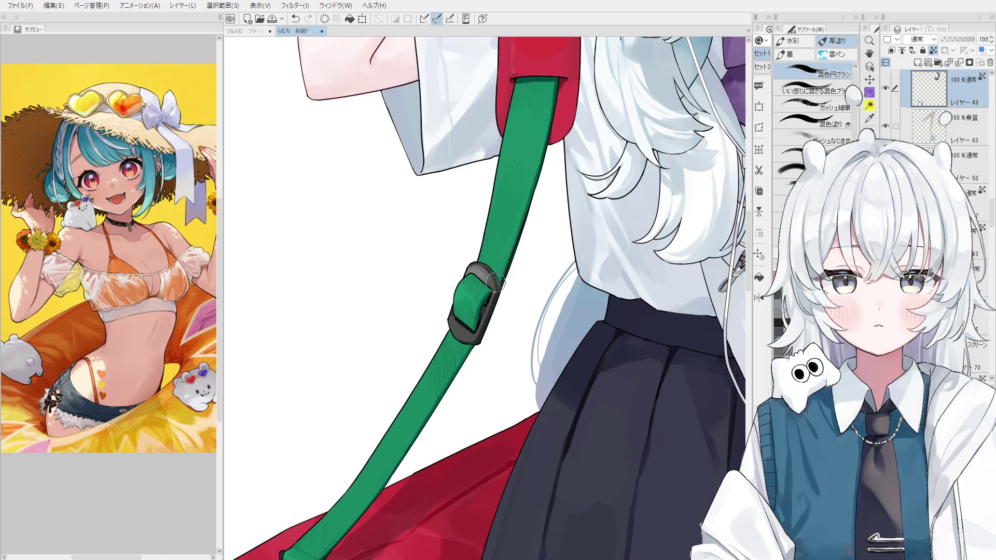
pyautogui.scroll(1, 498, 282)
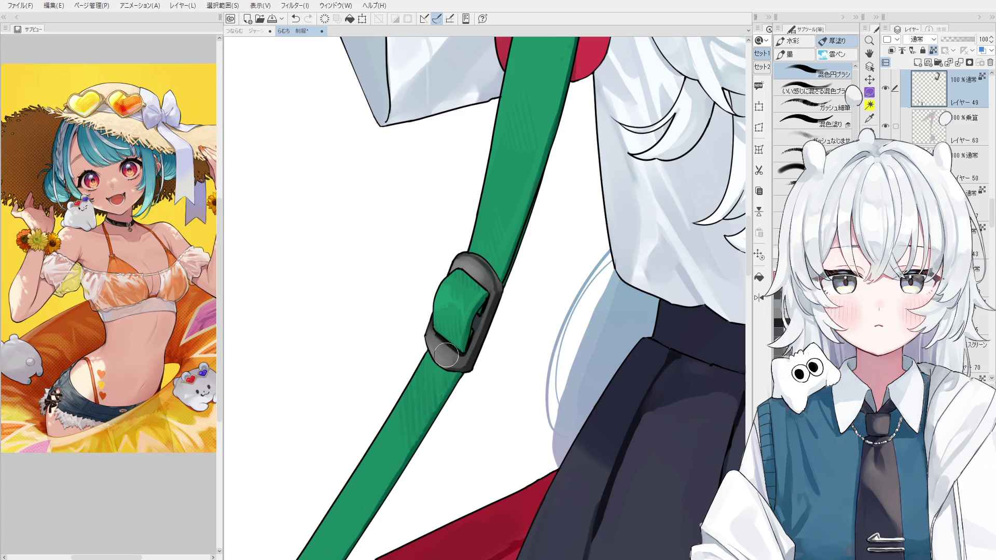
# Tilt the view and try grey shading on the lower buckle, discarding it and adjusting brush size.
pyautogui.moveTo(425, 334); pyautogui.dragTo(456, 362)
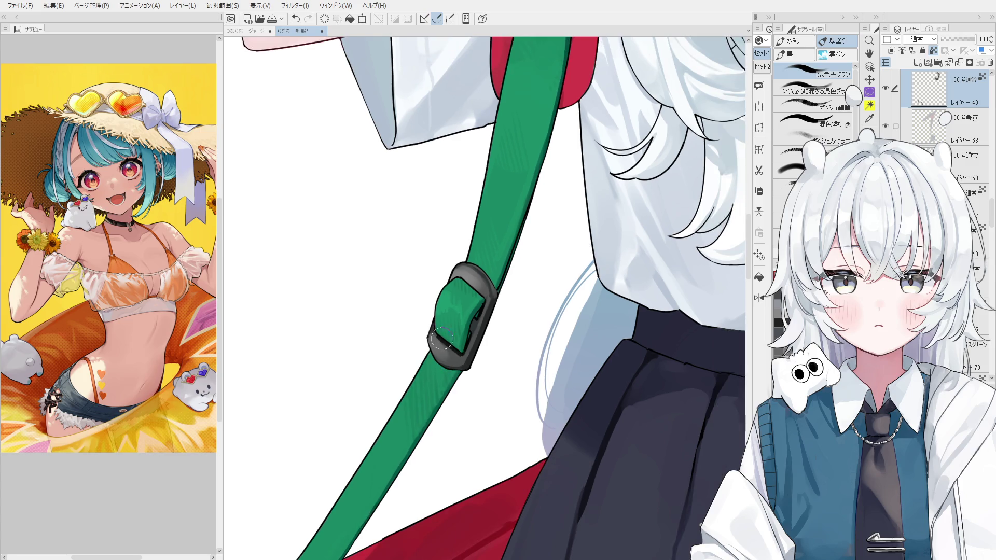
pyautogui.scroll(-1, 495, 296)
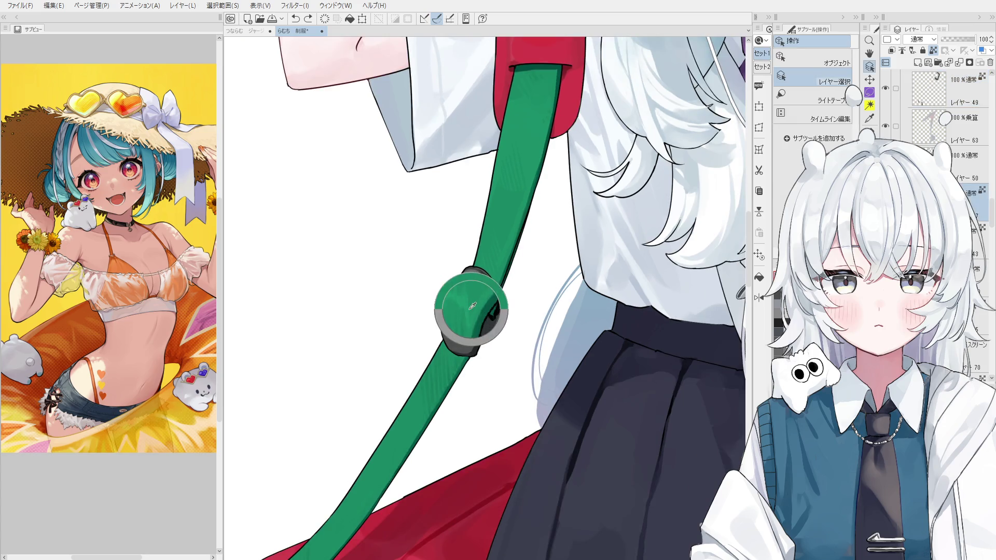
pyautogui.moveTo(492, 317); pyautogui.dragTo(487, 297)
pyautogui.scroll(1, 487, 294)
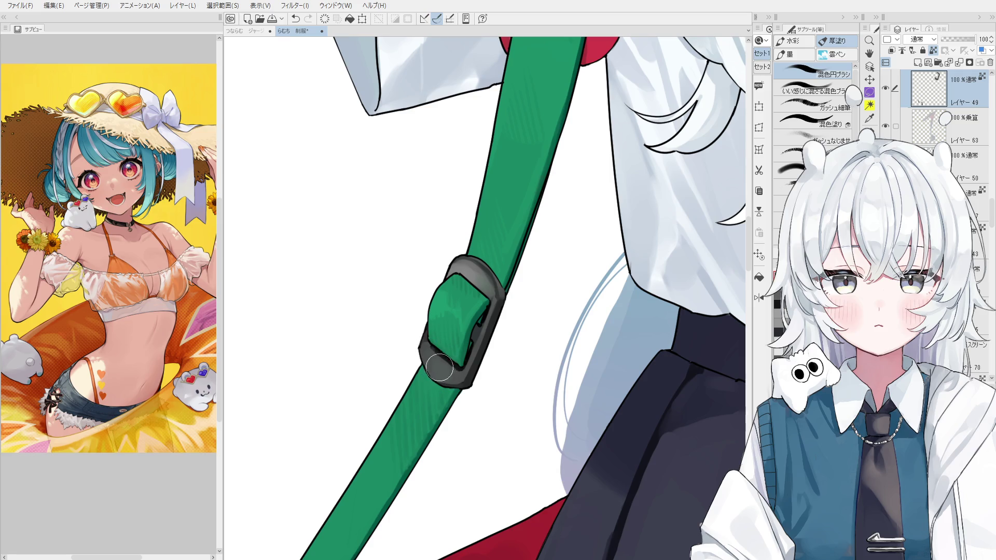
pyautogui.moveTo(440, 366); pyautogui.dragTo(482, 343)
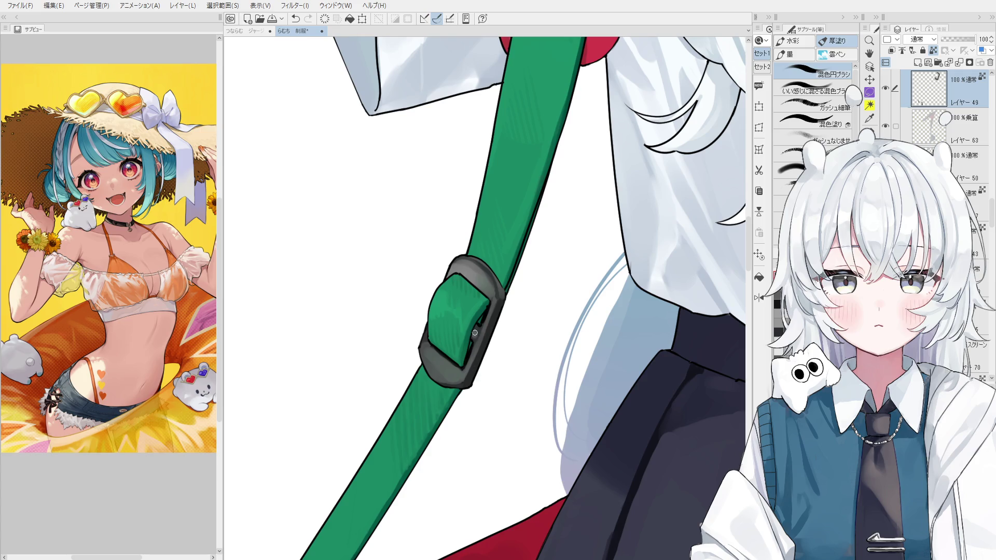
pyautogui.scroll(1, 475, 332)
pyautogui.hotkey('ctrl', 'z')
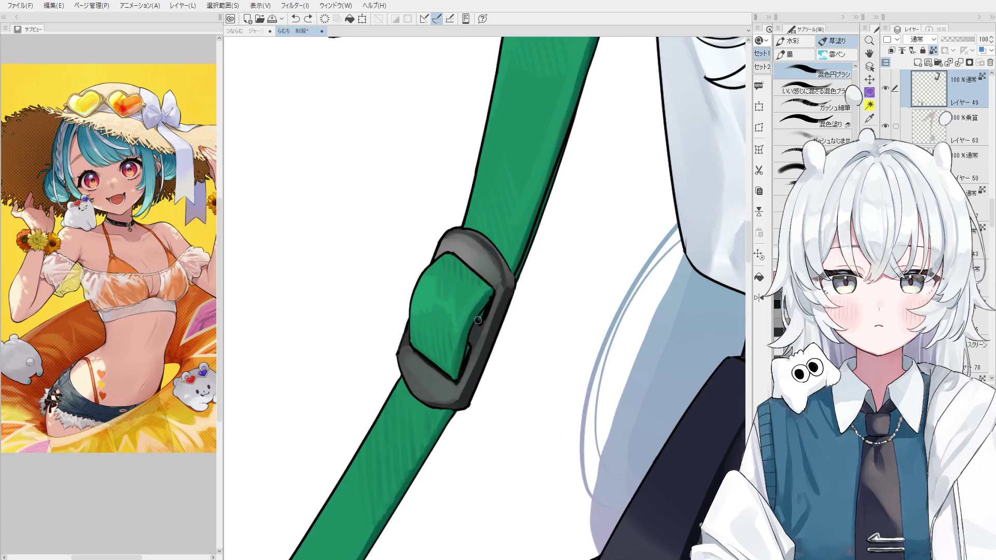
pyautogui.moveTo(472, 343); pyautogui.dragTo(477, 327)
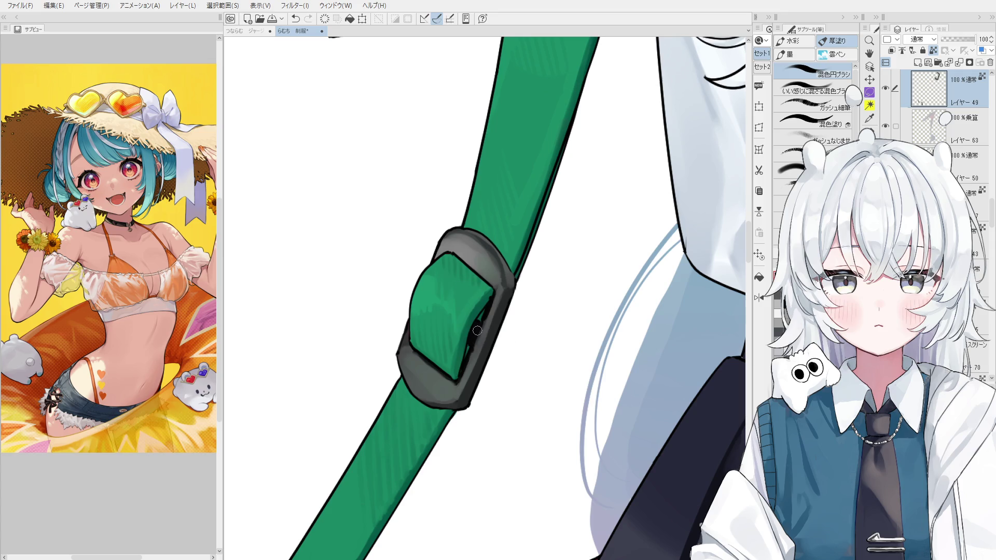
pyautogui.scroll(-1, 485, 319)
pyautogui.scroll(-1, 485, 319)
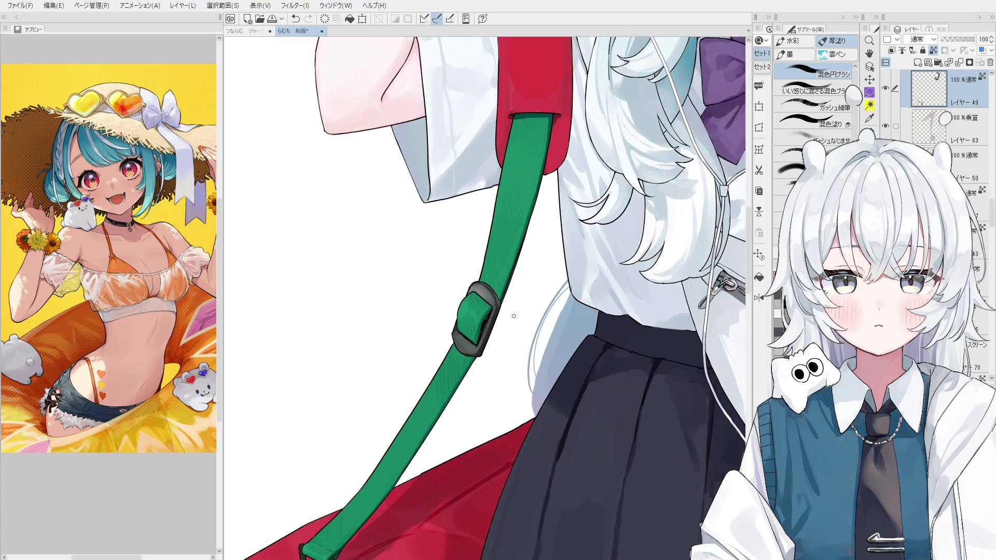
pyautogui.scroll(-1, 478, 315)
pyautogui.scroll(-1, 468, 308)
pyautogui.scroll(-1, 455, 300)
pyautogui.scroll(1, 454, 298)
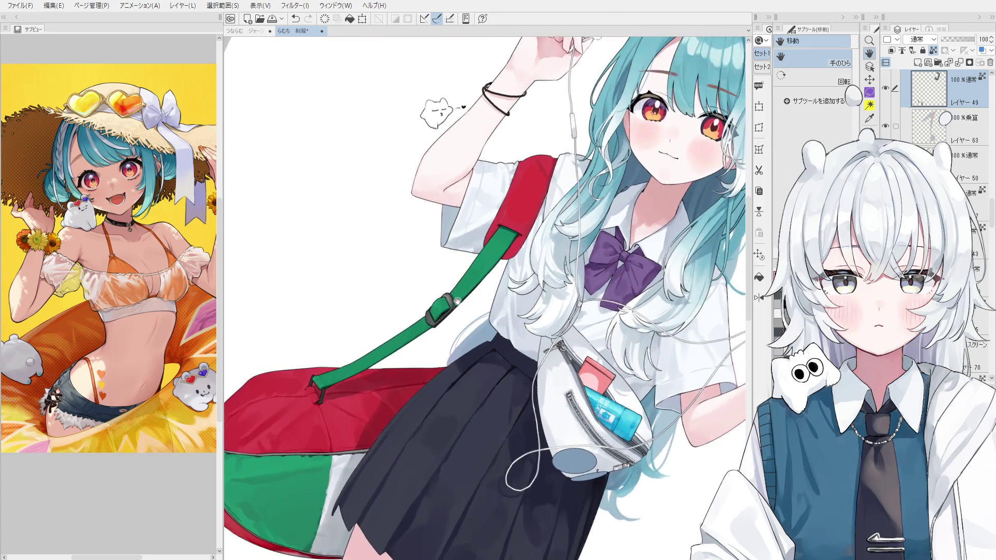
pyautogui.scroll(1, 452, 302)
pyautogui.scroll(1, 449, 305)
pyautogui.press('b')
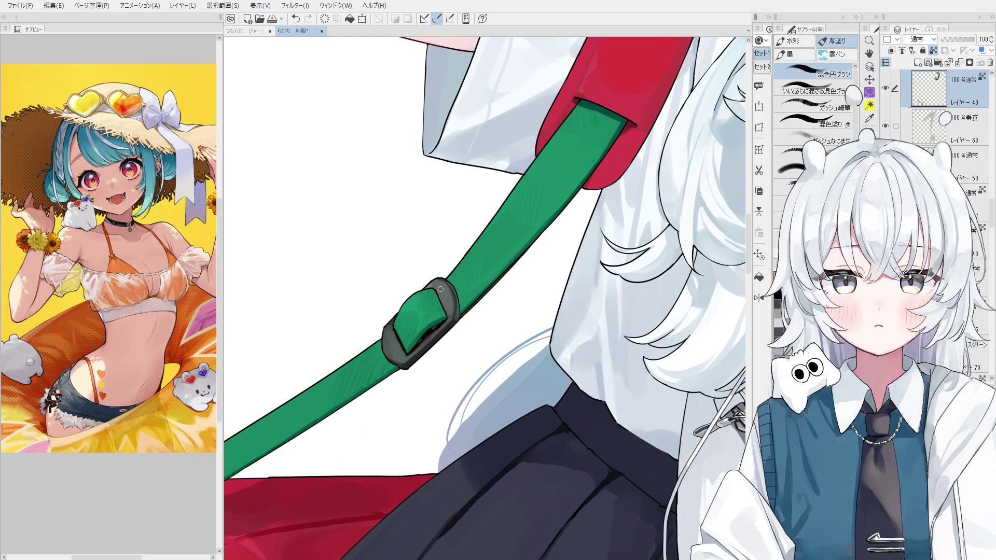
# Tilt the view so the strap runs vertical and bring the red bag into view.
pyautogui.moveTo(440, 289); pyautogui.dragTo(493, 338)
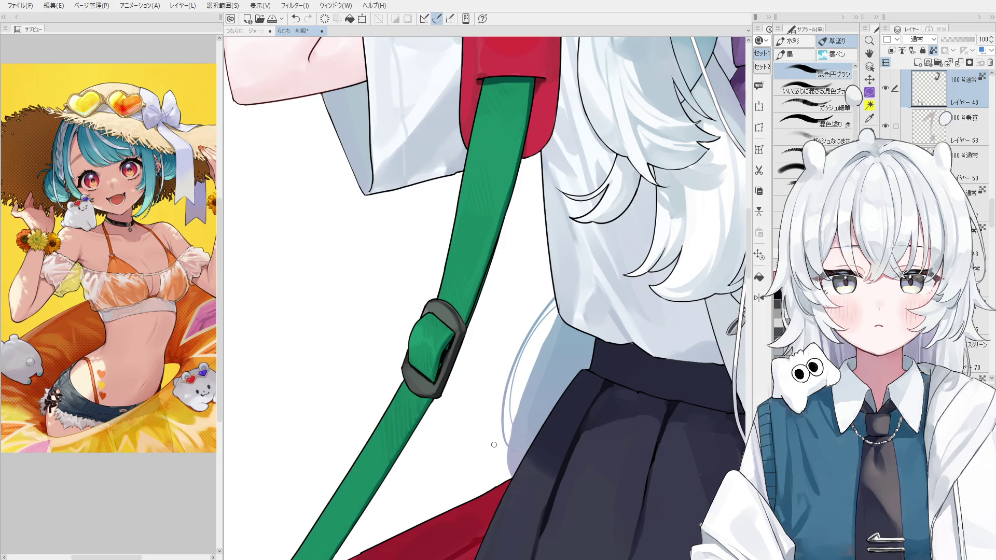
pyautogui.scroll(2, 420, 307)
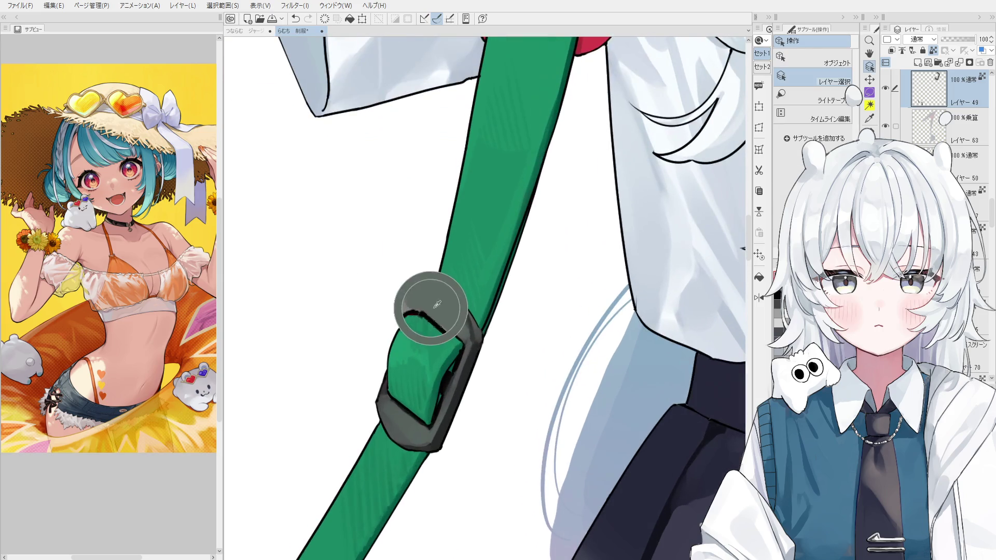
pyautogui.scroll(-2, 420, 306)
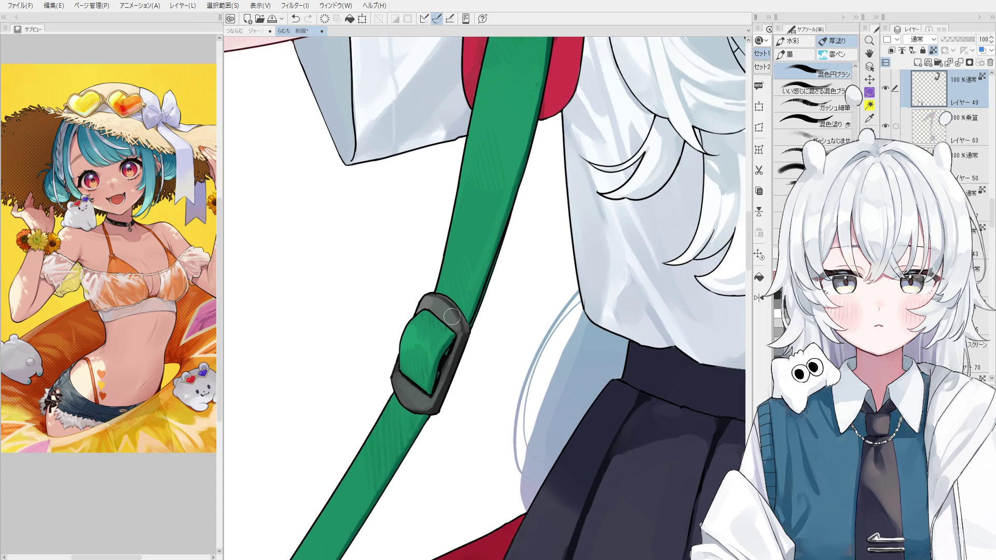
pyautogui.scroll(-1, 465, 334)
pyautogui.scroll(1, 471, 335)
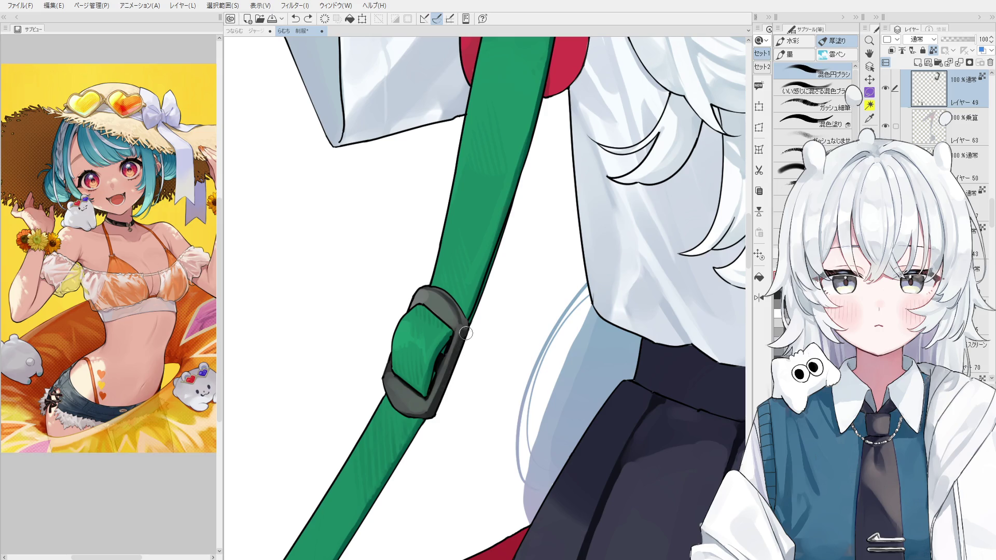
pyautogui.scroll(-1, 462, 389)
pyautogui.scroll(-1, 462, 479)
pyautogui.scroll(-2, 462, 481)
pyautogui.moveTo(462, 480); pyautogui.dragTo(474, 342)
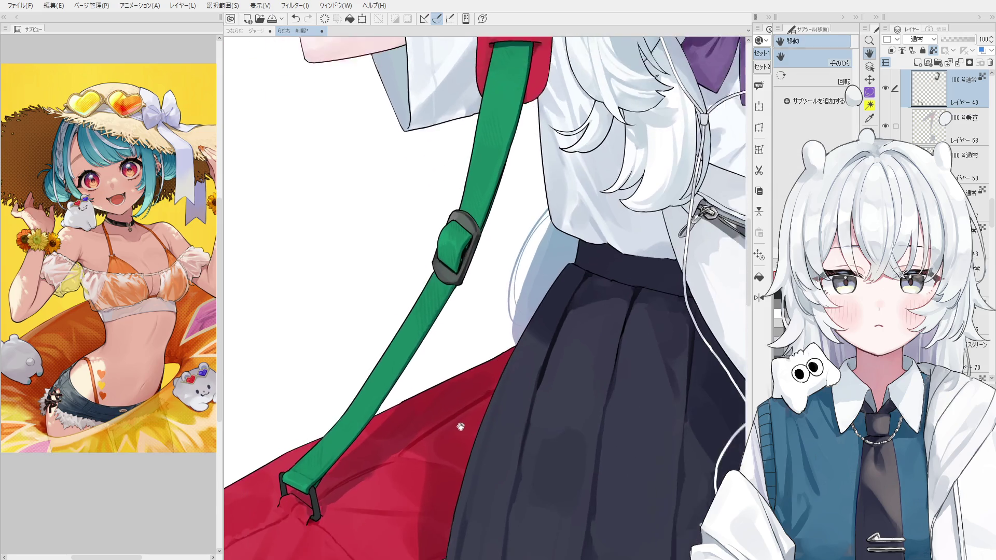
# Lock transparent pixels on the red bag's layer and brush a grey shade between bag and skirt.
pyautogui.keyDown('ctrl'); pyautogui.keyDown('shift'); pyautogui.click(392, 438); pyautogui.keyUp('shift'); pyautogui.keyUp('ctrl')
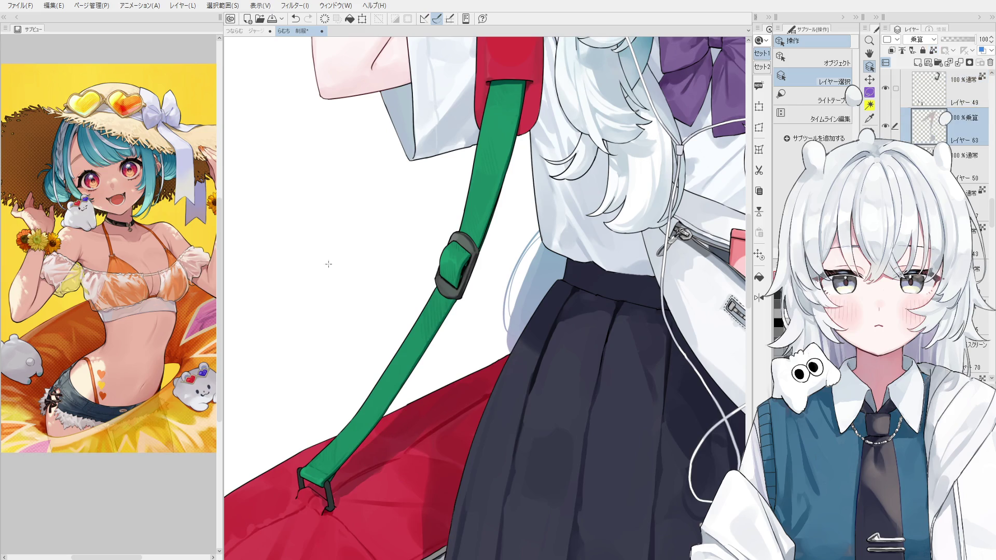
pyautogui.press('b')
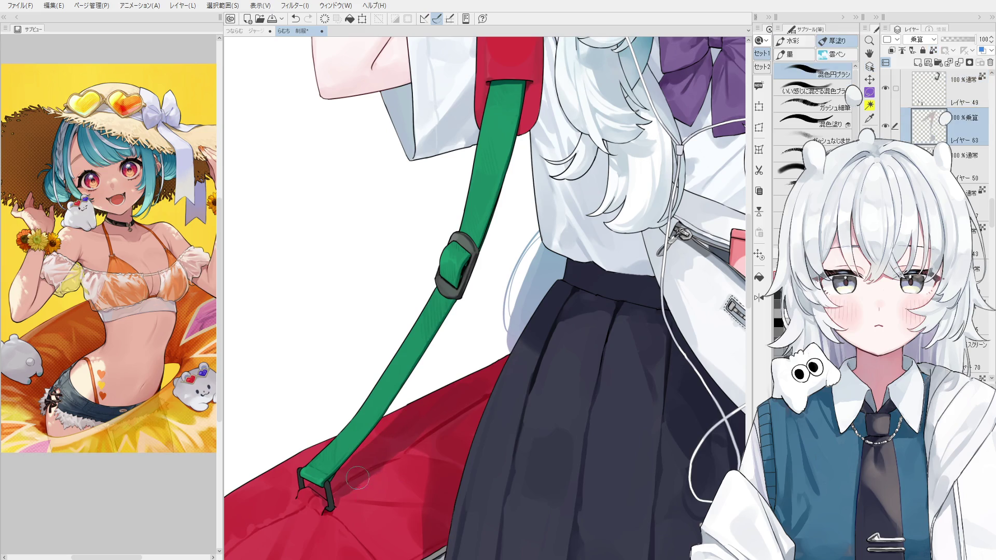
pyautogui.press('/')
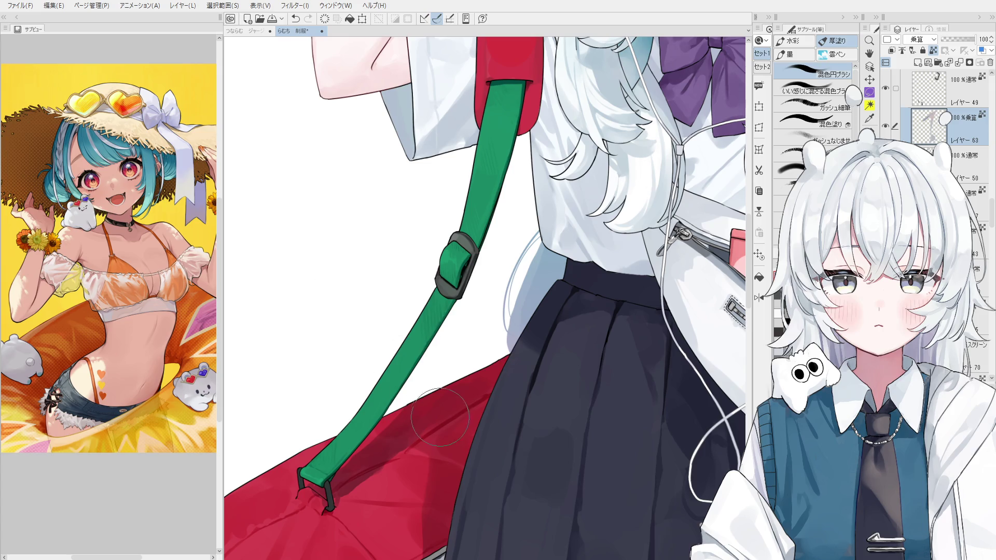
pyautogui.scroll(-2, 448, 390)
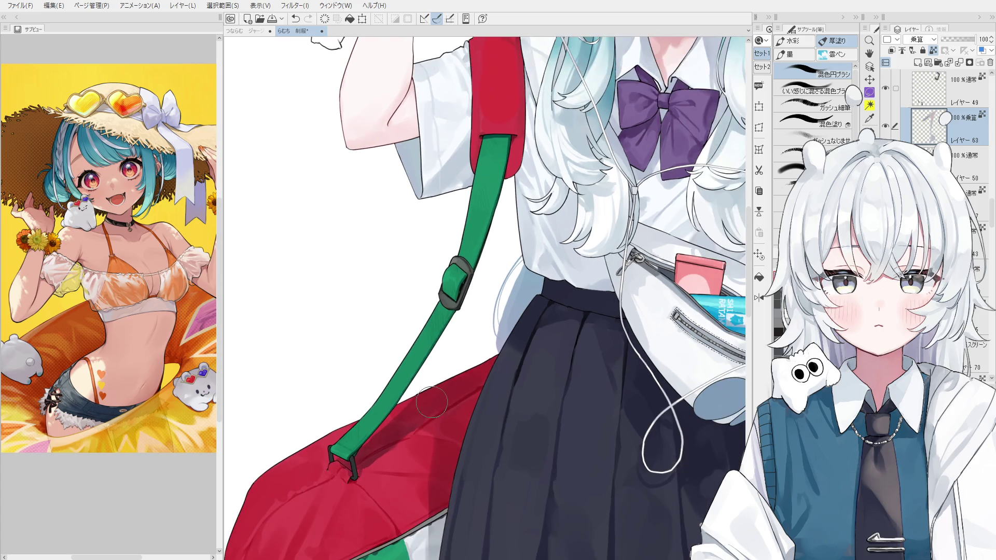
pyautogui.scroll(-1, 456, 413)
pyautogui.scroll(-1, 445, 484)
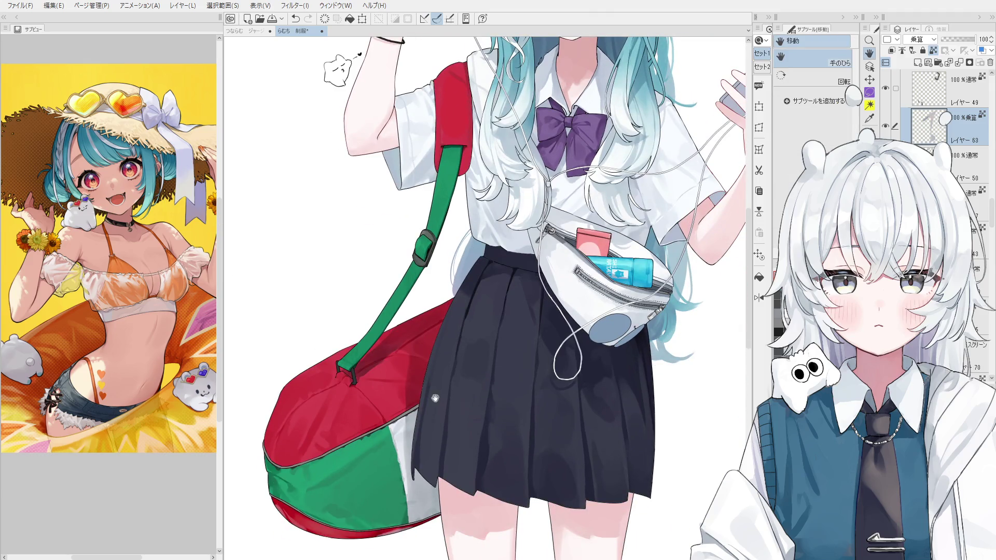
pyautogui.press('b')
pyautogui.moveTo(433, 522)
pyautogui.mouseDown()
pyautogui.moveTo(435, 482)
pyautogui.moveTo(413, 405)
pyautogui.moveTo(436, 498)
pyautogui.moveTo(431, 436)
pyautogui.mouseUp()
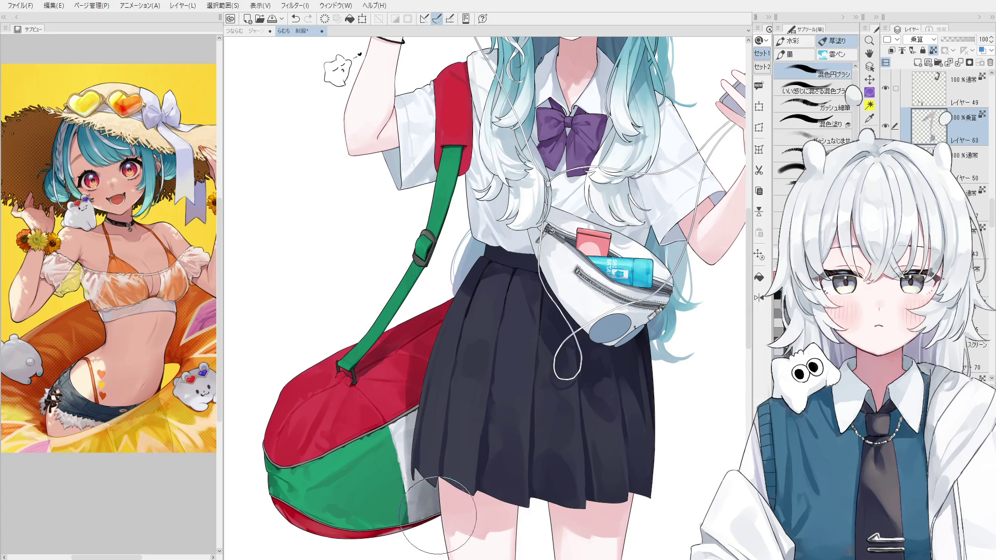
pyautogui.scroll(-2, 462, 509)
pyautogui.scroll(-1, 462, 498)
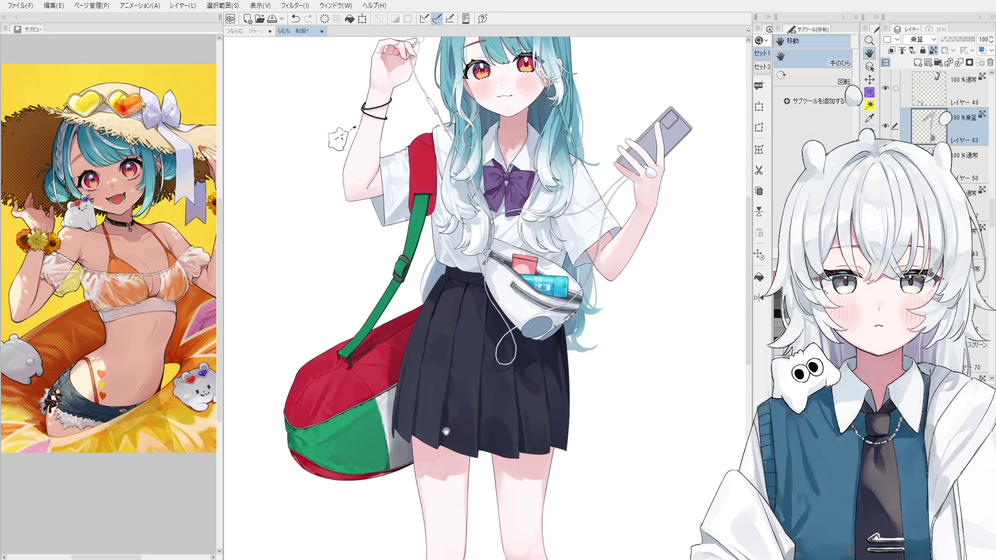
pyautogui.scroll(-1, 474, 467)
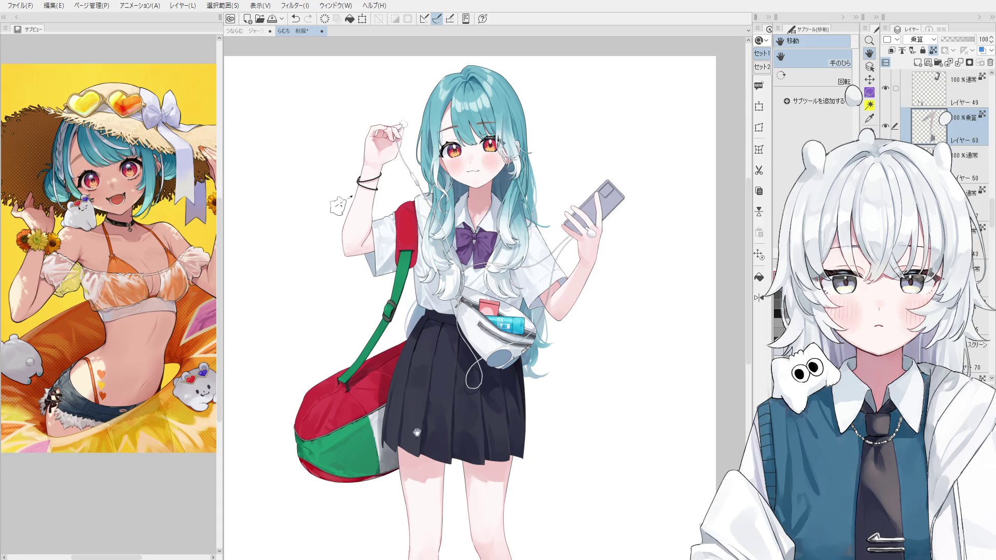
pyautogui.scroll(1, 418, 433)
# Pan the view toward the girl's upper body and switch to layer selection.
pyautogui.moveTo(424, 389); pyautogui.dragTo(375, 475)
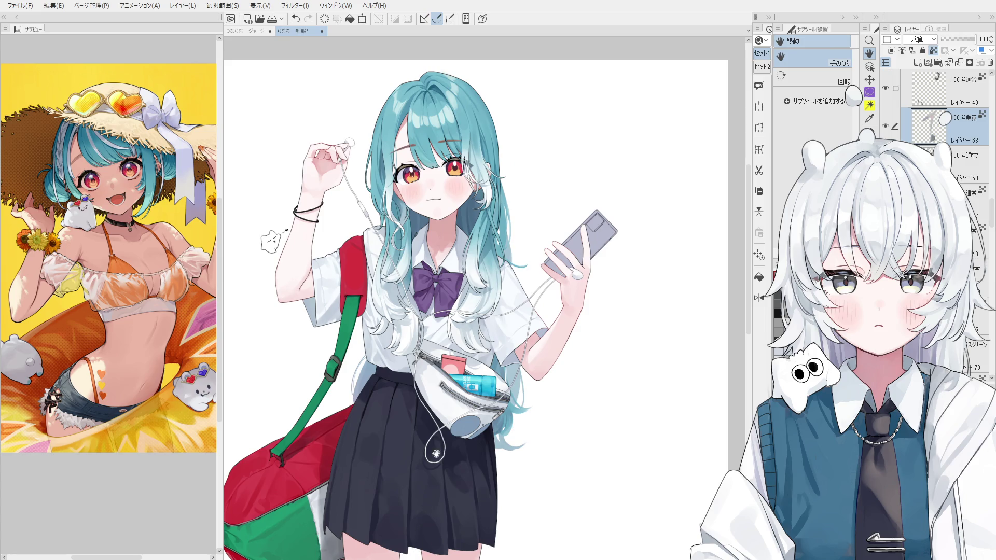
pyautogui.press('o')
pyautogui.scroll(5, 465, 152)
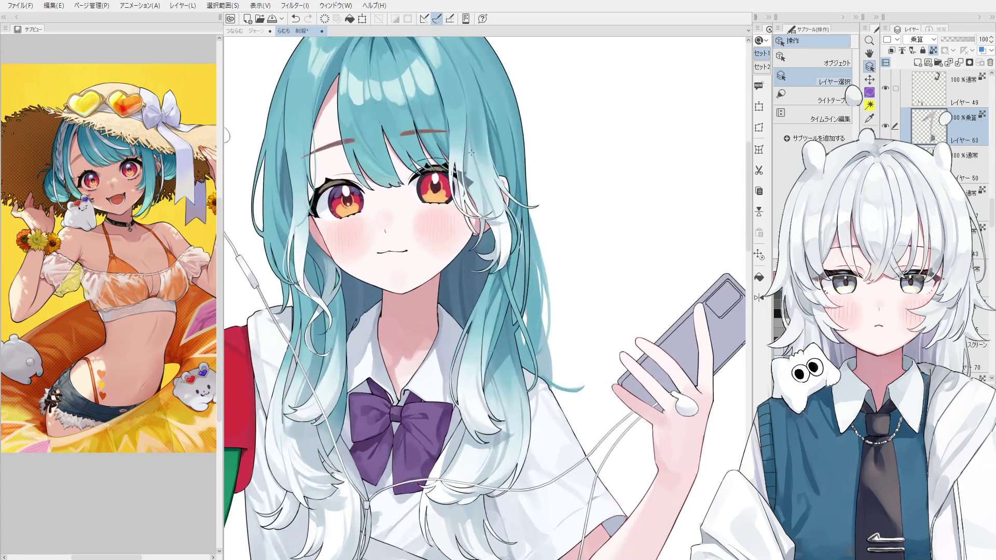
pyautogui.click(464, 150)
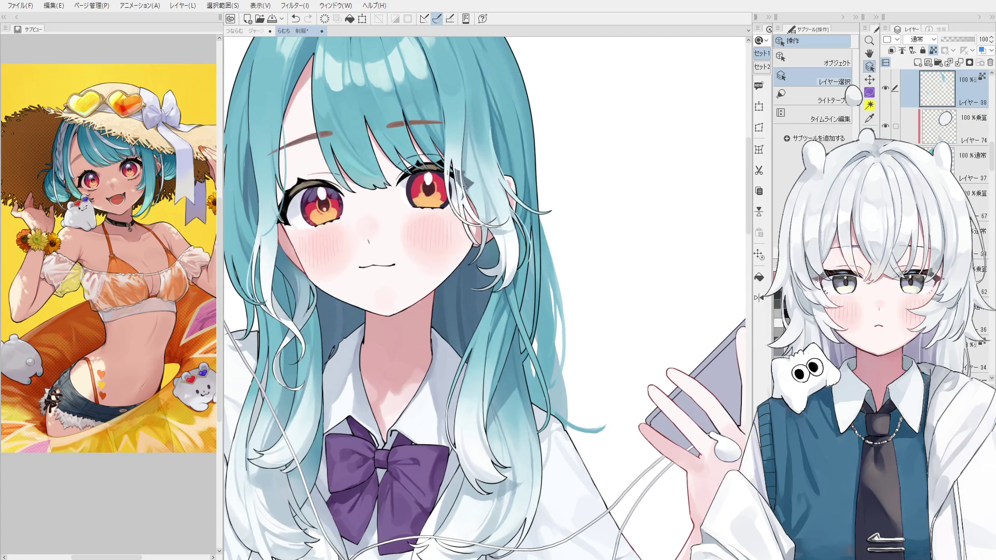
pyautogui.scroll(1, 470, 186)
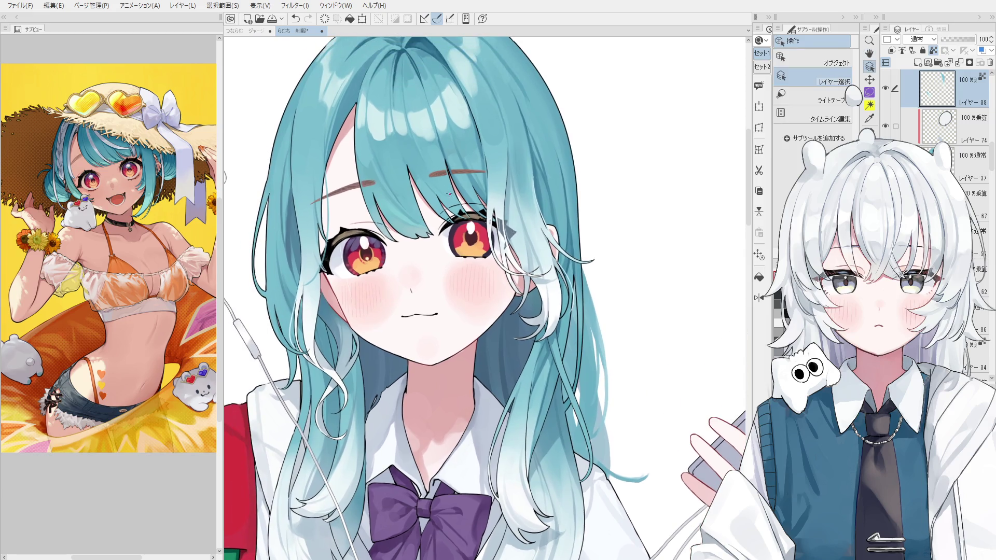
pyautogui.click(453, 197)
pyautogui.press('space')
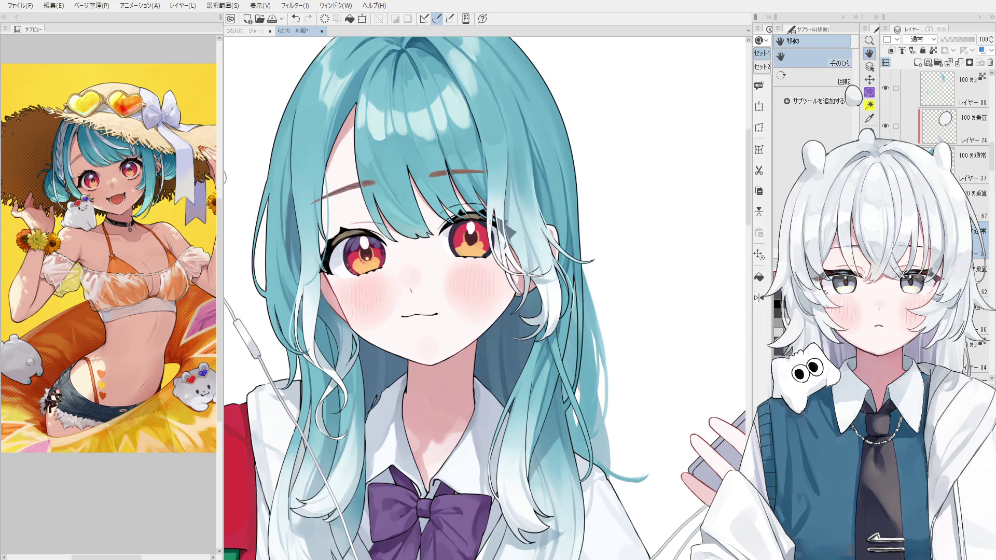
pyautogui.scroll(-3, 940, 137)
pyautogui.click(934, 236)
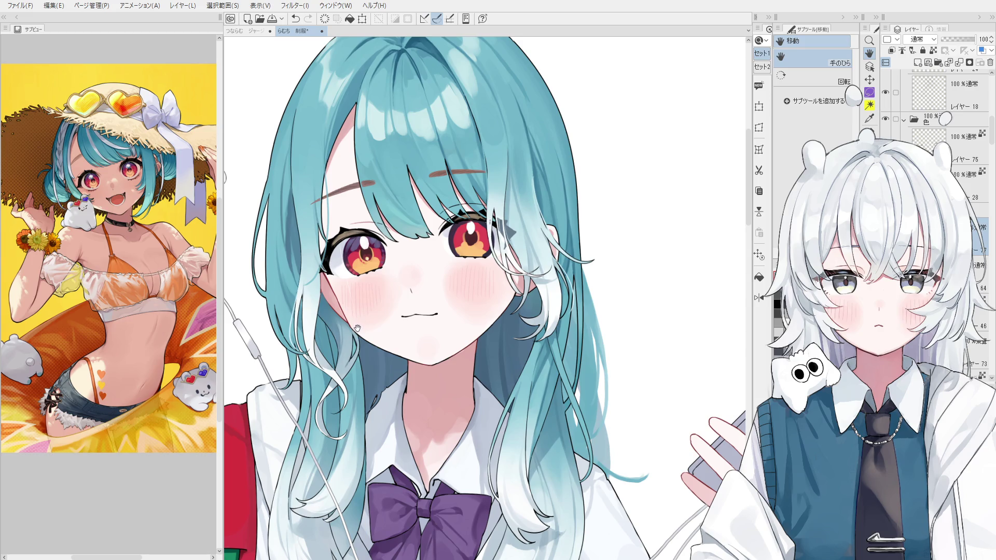
pyautogui.scroll(1, 357, 329)
pyautogui.press('b')
pyautogui.scroll(1, 403, 174)
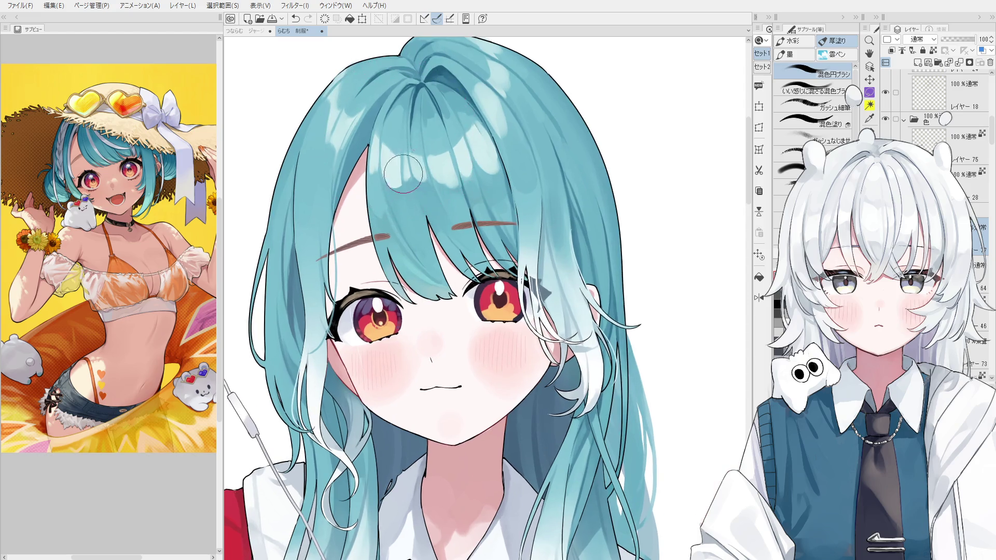
pyautogui.hotkey('ctrl', 'z')
pyautogui.hotkey('ctrl', 'y')
pyautogui.hotkey('ctrl', 'z')
pyautogui.hotkey('ctrl', 'y')
pyautogui.hotkey('ctrl', 'z')
pyautogui.hotkey('ctrl', 'y')
pyautogui.hotkey('ctrl', 'z')
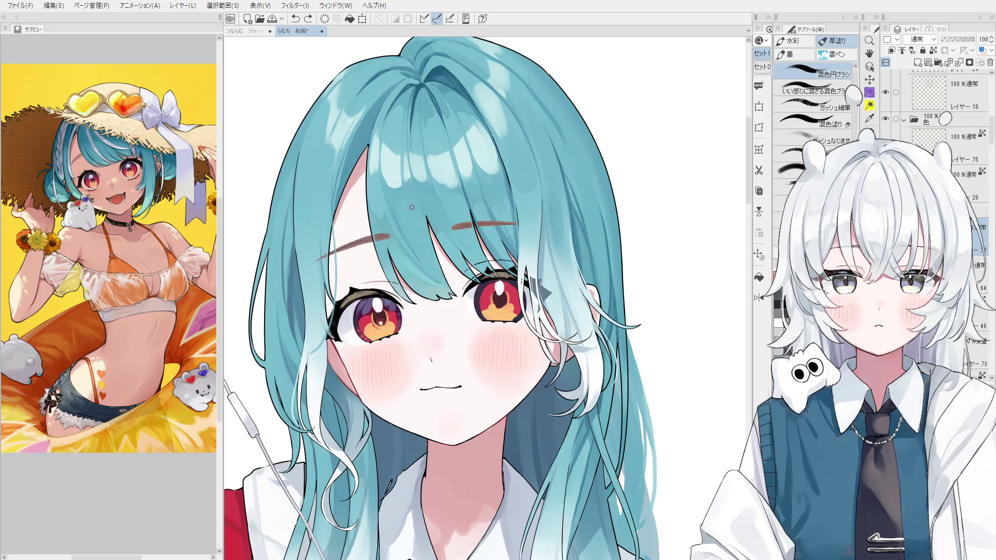
pyautogui.hotkey('ctrl', 'y')
pyautogui.hotkey('ctrl', 'z')
pyautogui.scroll(1, 373, 182)
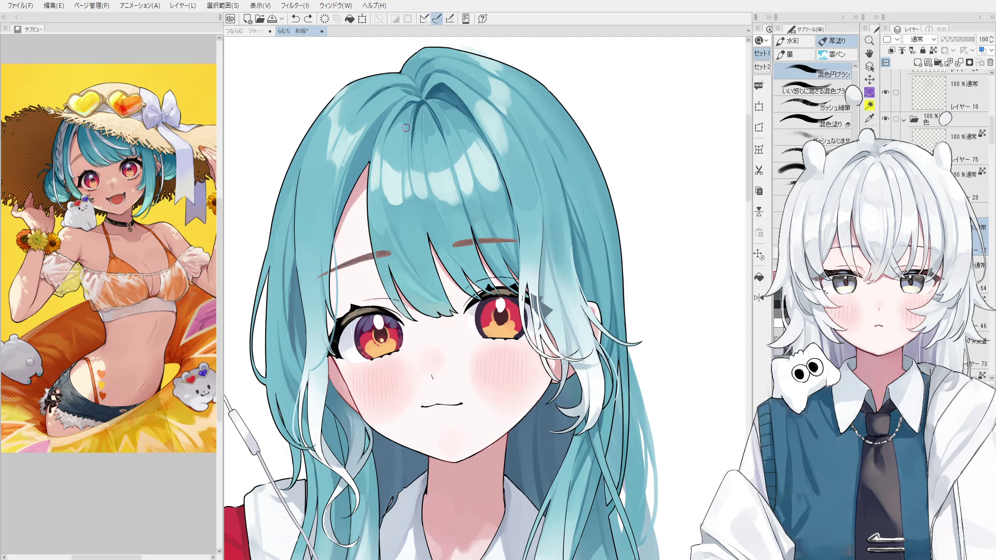
# Paint a light highlight down a bang strand, undoing and redrawing until a lighter stroke near the part remains.
pyautogui.moveTo(405, 127); pyautogui.dragTo(403, 285)
pyautogui.hotkey('ctrl', 'z')
pyautogui.moveTo(404, 101)
pyautogui.mouseDown()
pyautogui.moveTo(403, 286)
pyautogui.moveTo(402, 217)
pyautogui.moveTo(433, 299)
pyautogui.moveTo(446, 293)
pyautogui.mouseUp()
pyautogui.hotkey('ctrl', 'z')
pyautogui.hotkey('ctrl', 'z')
pyautogui.moveTo(406, 200); pyautogui.dragTo(448, 298)
pyautogui.hotkey('ctrl', 'z')
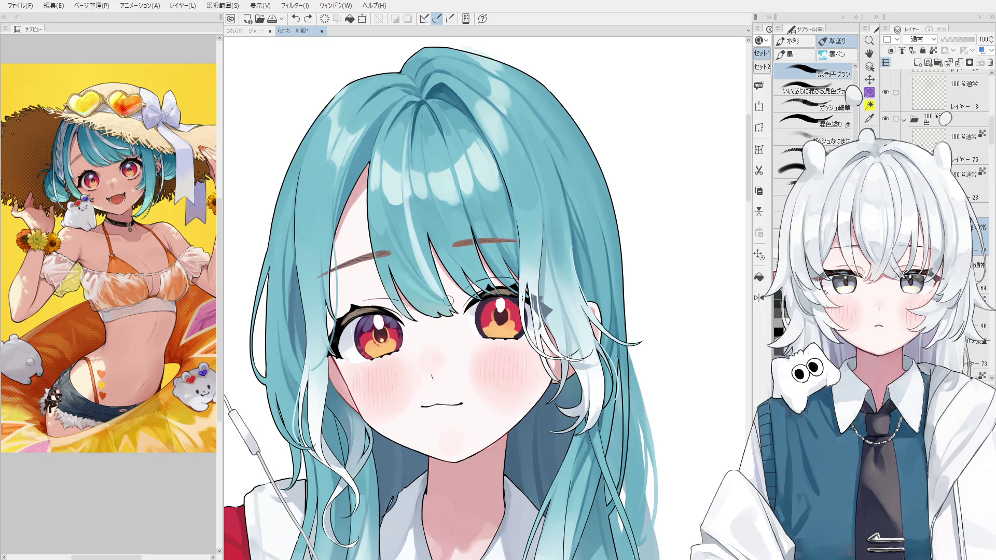
pyautogui.moveTo(409, 109); pyautogui.dragTo(407, 161)
pyautogui.hotkey('ctrl', 'z')
pyautogui.hotkey('ctrl', 'z')
pyautogui.hotkey('ctrl', 'z')
pyautogui.hotkey('ctrl', 'z')
pyautogui.moveTo(414, 103); pyautogui.dragTo(406, 164)
pyautogui.hotkey('ctrl', 'z')
pyautogui.scroll(2, 426, 255)
# Add faint light streaks on the bangs above the eye and shift the face rightward in view.
pyautogui.press('e')
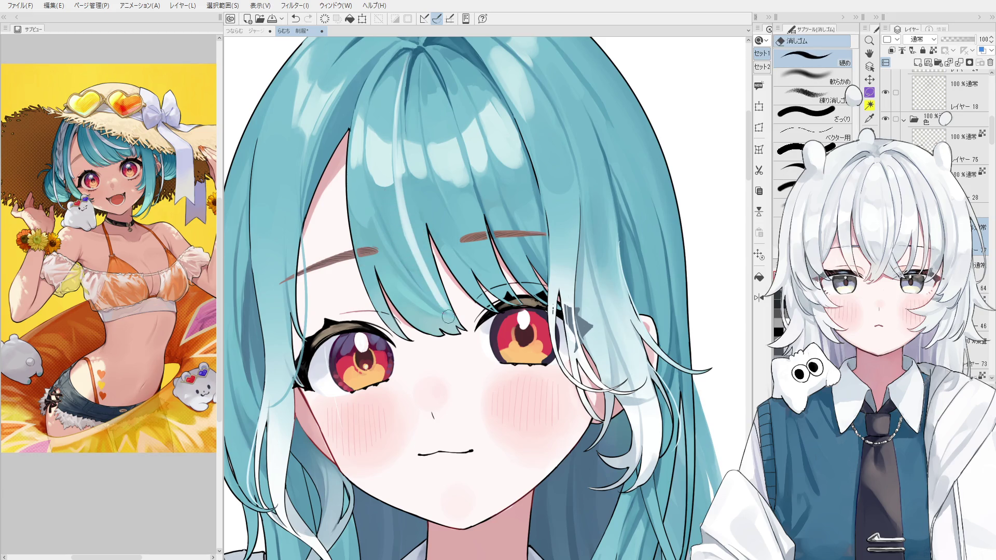
pyautogui.press('b')
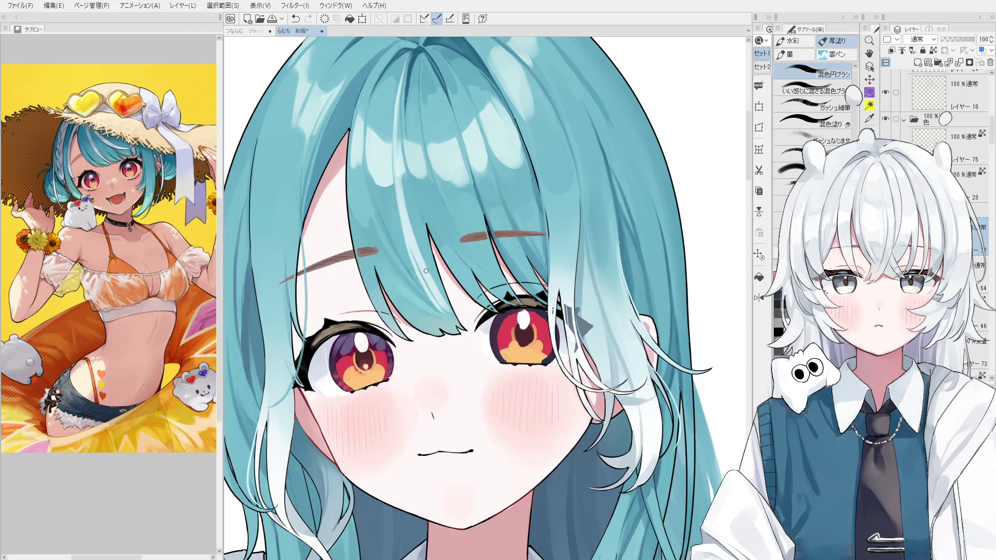
pyautogui.scroll(-1, 403, 227)
pyautogui.scroll(-1, 452, 283)
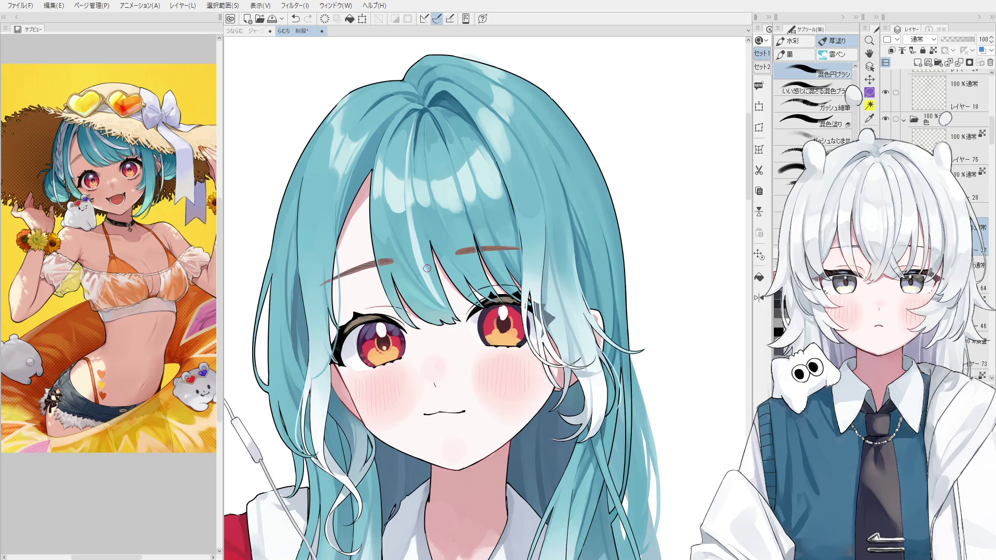
pyautogui.scroll(1, 440, 273)
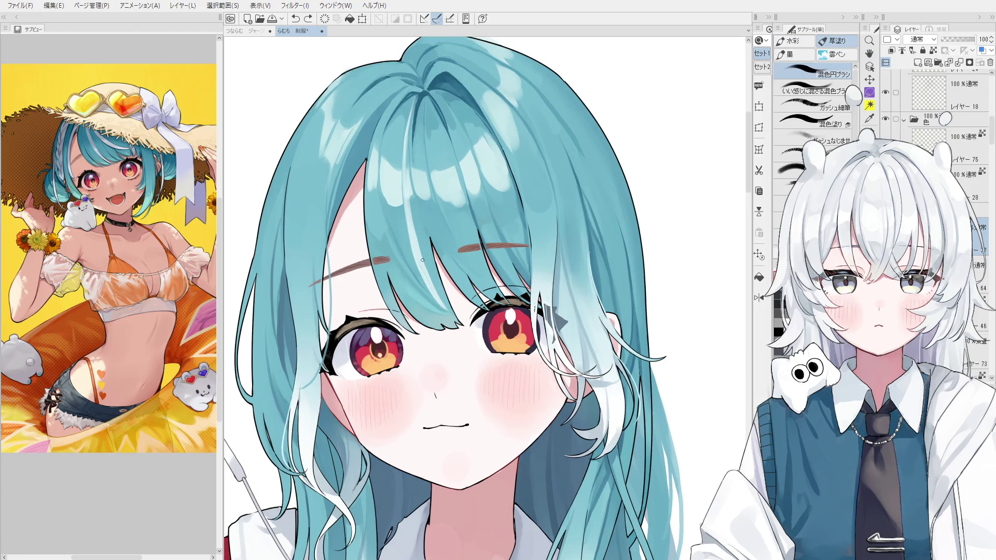
pyautogui.scroll(1, 450, 304)
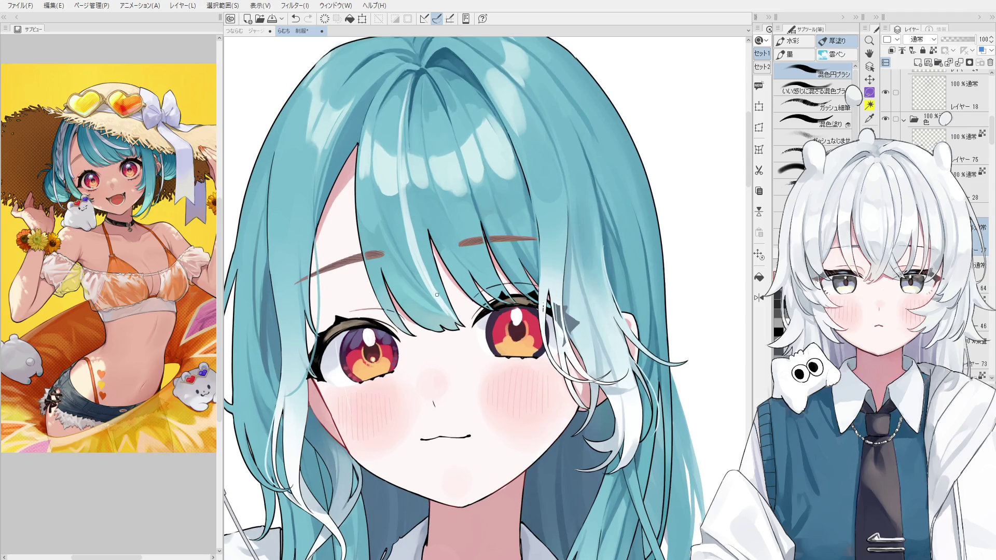
pyautogui.scroll(-1, 436, 295)
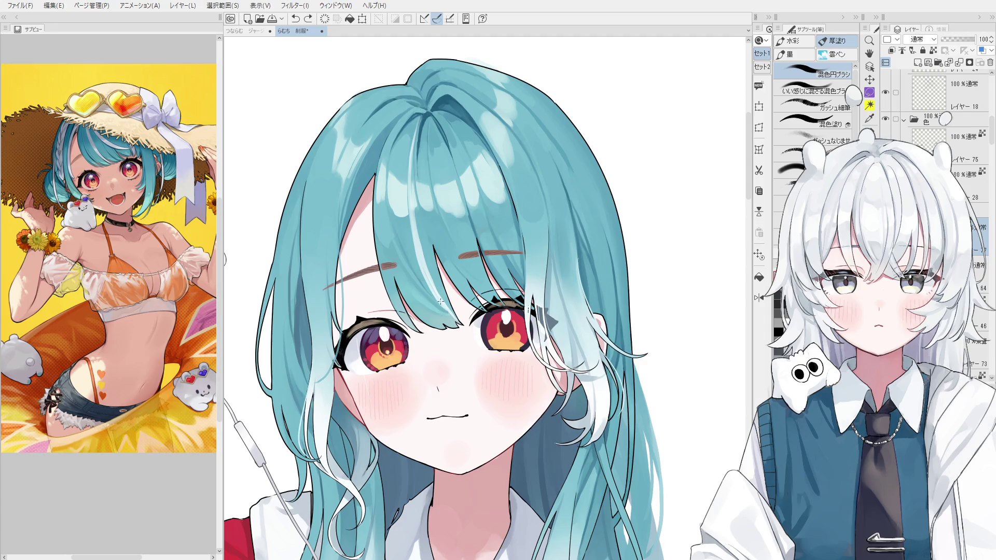
pyautogui.press('e')
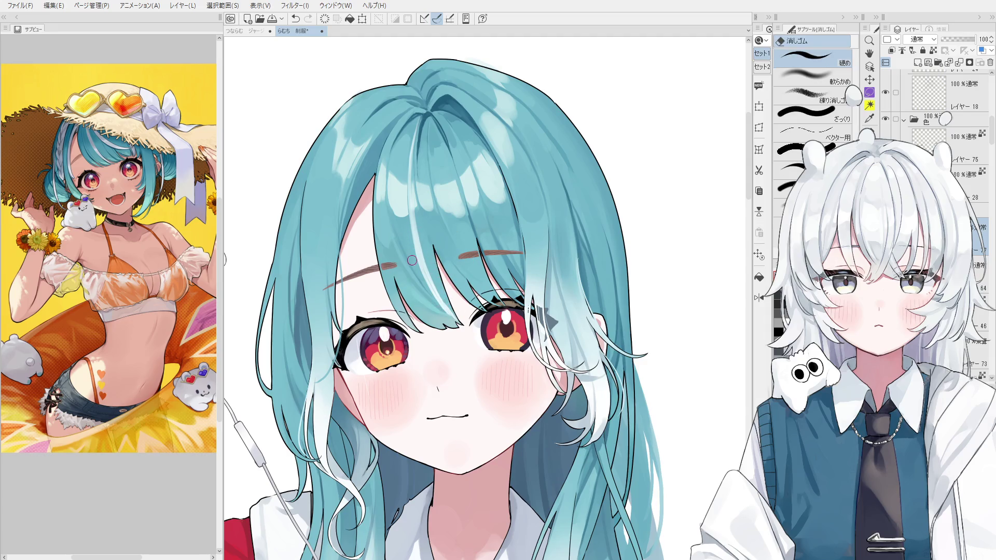
pyautogui.press('b')
pyautogui.moveTo(424, 230); pyautogui.dragTo(443, 301)
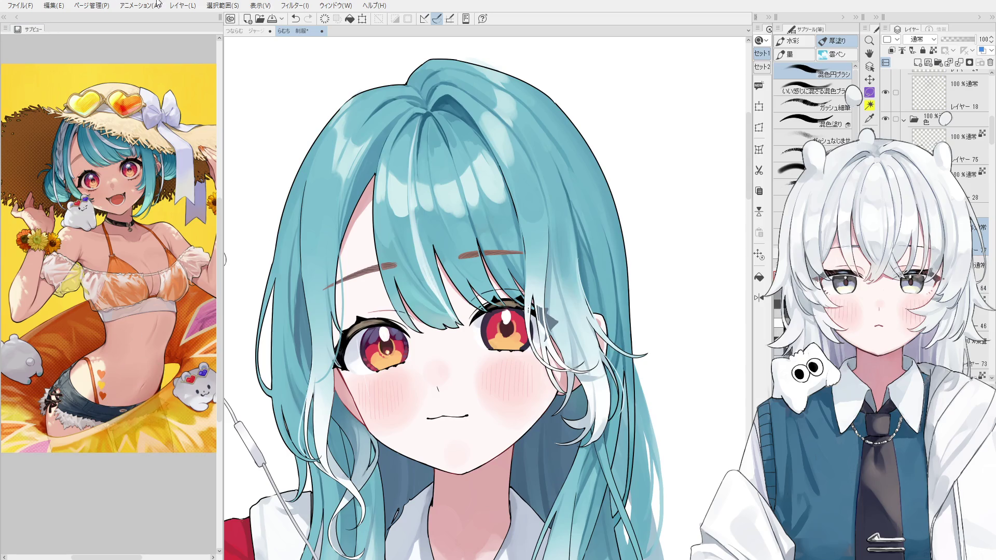
pyautogui.press('h')
pyautogui.moveTo(501, 282); pyautogui.dragTo(557, 278)
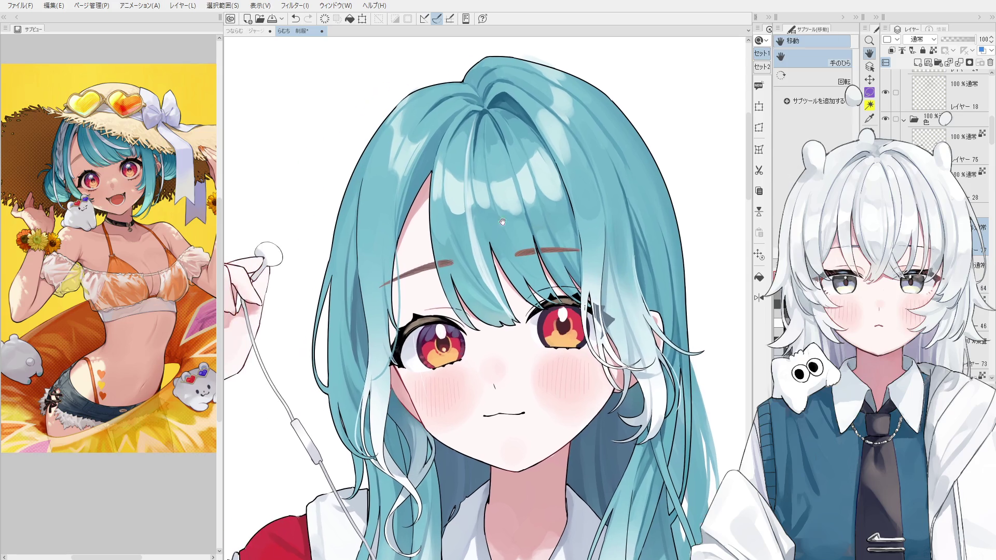
pyautogui.press('b')
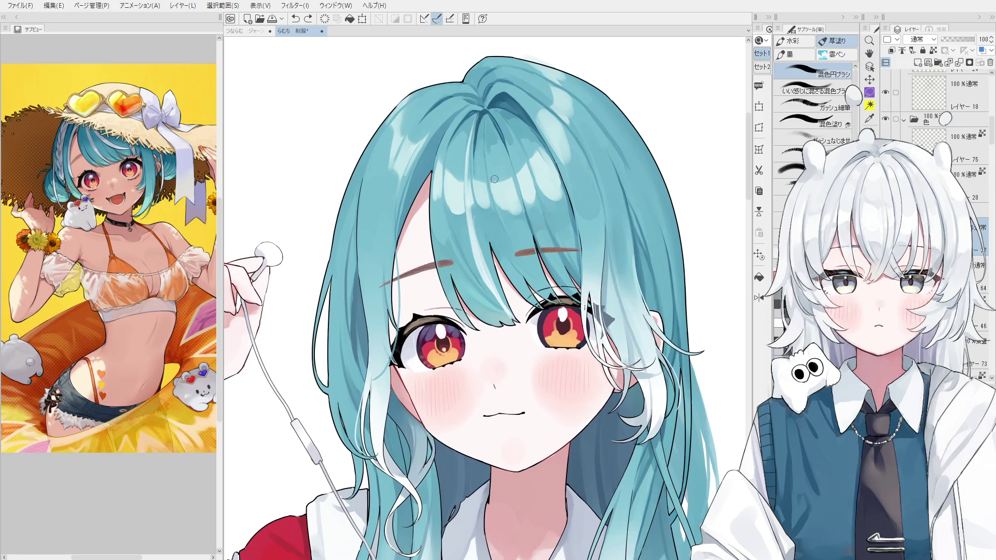
pyautogui.scroll(-2, 944, 118)
pyautogui.scroll(-2, 944, 119)
pyautogui.scroll(-2, 945, 118)
pyautogui.scroll(1, 944, 119)
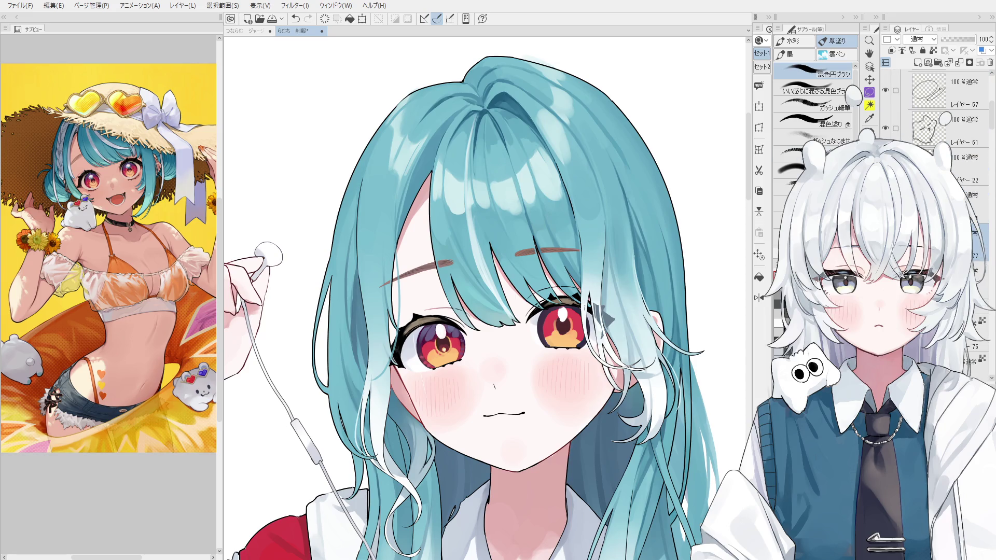
# Move the working layer down one slot and paint a bright highlight stroke down the bangs, redoing until it reads well.
pyautogui.moveTo(934, 241); pyautogui.dragTo(933, 278)
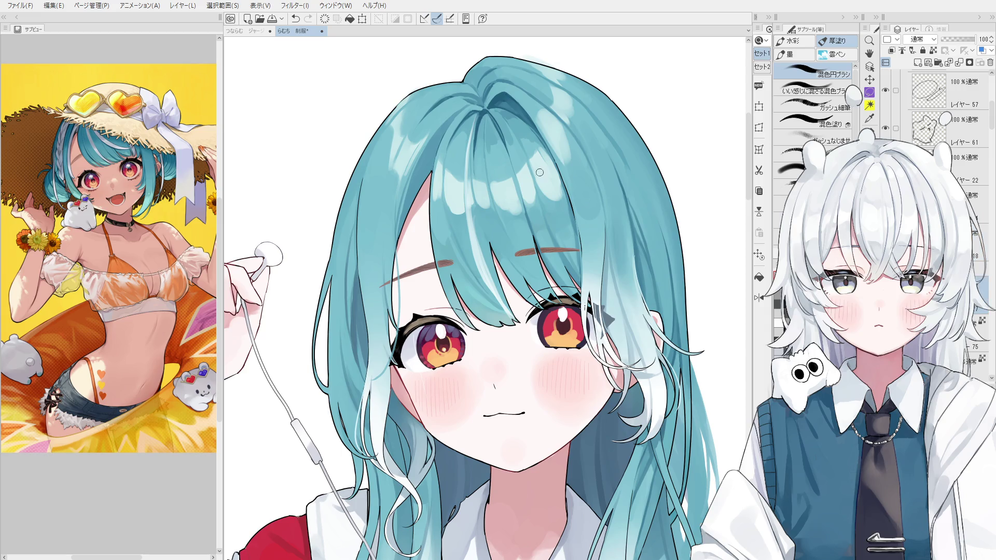
pyautogui.moveTo(476, 116); pyautogui.dragTo(492, 292)
pyautogui.hotkey('ctrl', 'z')
pyautogui.hotkey('ctrl', 'z')
pyautogui.moveTo(470, 128); pyautogui.dragTo(493, 296)
pyautogui.hotkey('ctrl', 'z')
pyautogui.moveTo(468, 128); pyautogui.dragTo(495, 295)
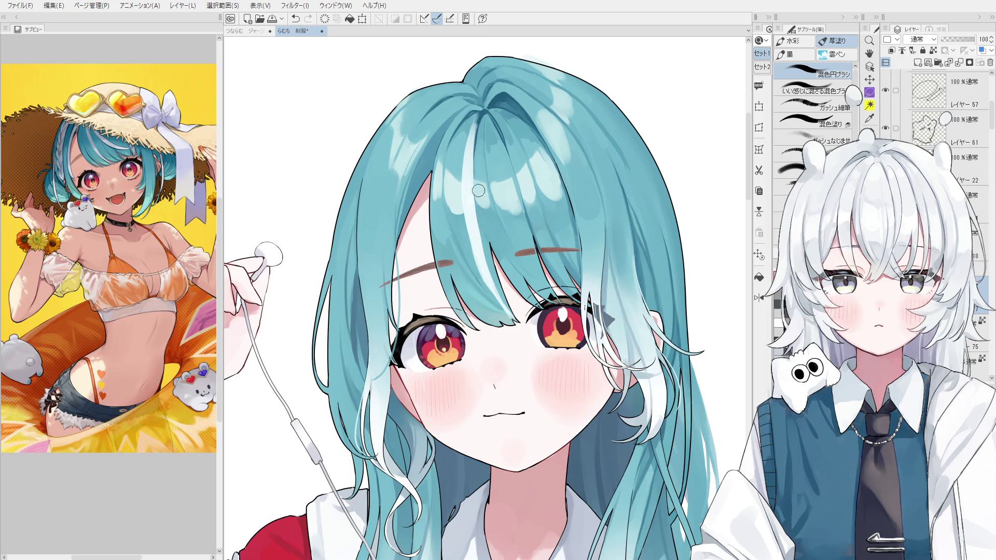
pyautogui.hotkey('ctrl', 'z')
pyautogui.moveTo(477, 124); pyautogui.dragTo(493, 270)
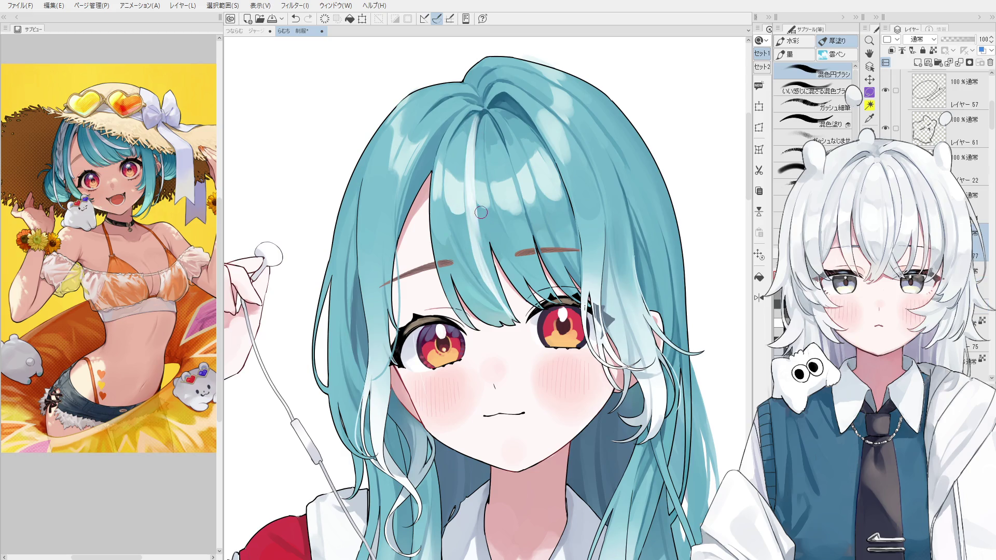
pyautogui.moveTo(491, 205); pyautogui.dragTo(493, 281)
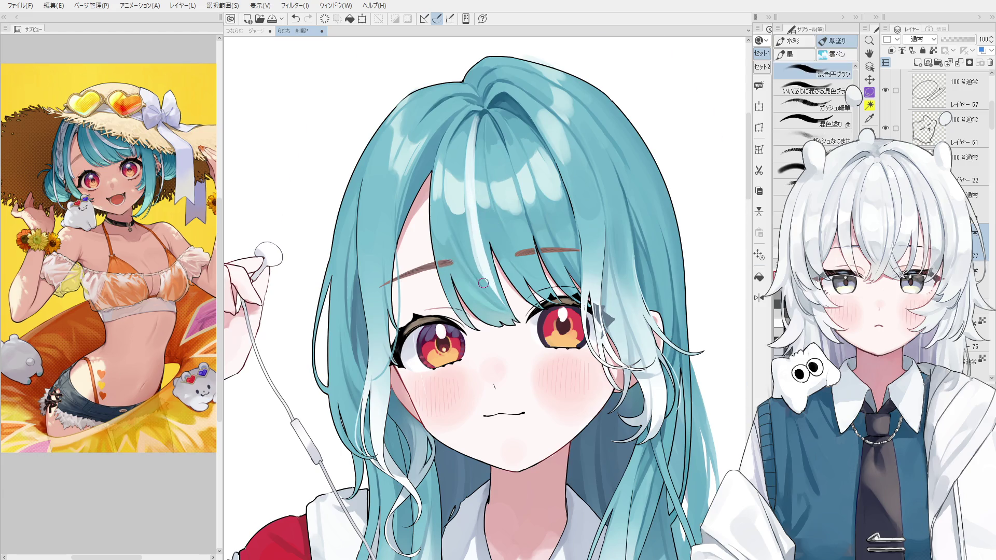
pyautogui.scroll(1, 484, 283)
# Try a lower highlight strand and a blending stroke beside the eye, undoing both.
pyautogui.moveTo(483, 237); pyautogui.dragTo(514, 319)
pyautogui.hotkey('ctrl', 'z')
pyautogui.moveTo(494, 262); pyautogui.dragTo(530, 331)
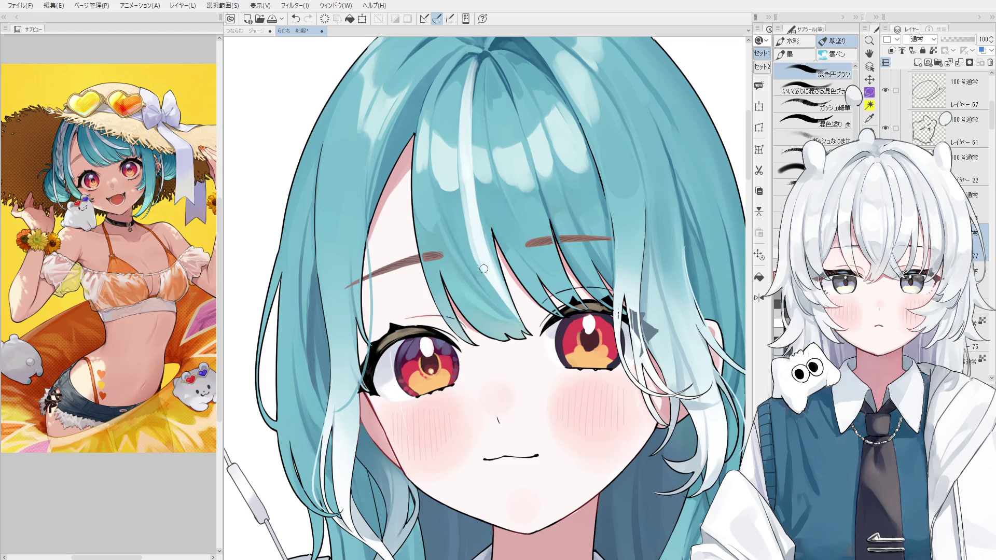
pyautogui.moveTo(484, 268); pyautogui.dragTo(514, 319)
pyautogui.hotkey('ctrl', 'z')
pyautogui.hotkey('ctrl', 'z')
# Rework the strand shading, enlarge the brush and darken the old pale hair streak.
pyautogui.moveTo(484, 269); pyautogui.dragTo(517, 320)
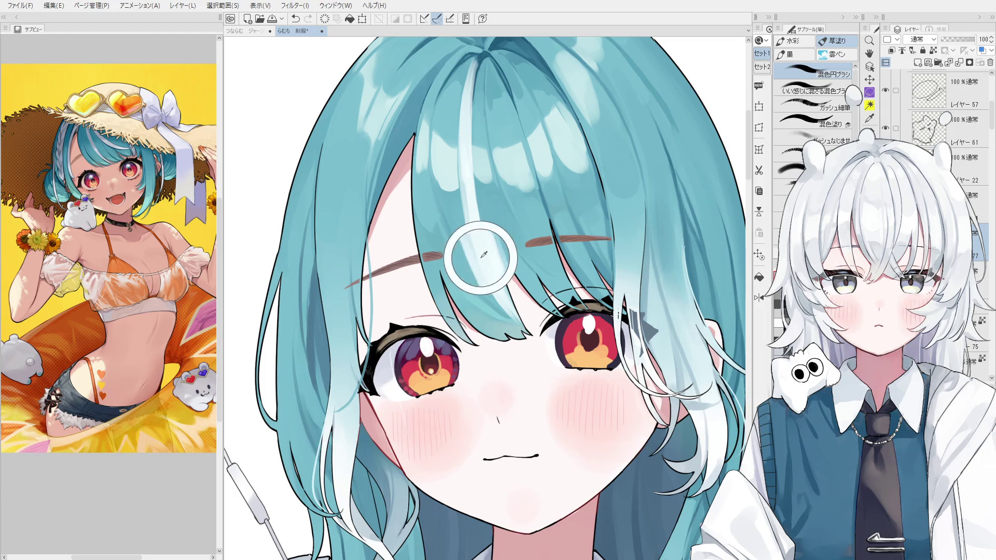
pyautogui.press('e')
pyautogui.scroll(1, 451, 199)
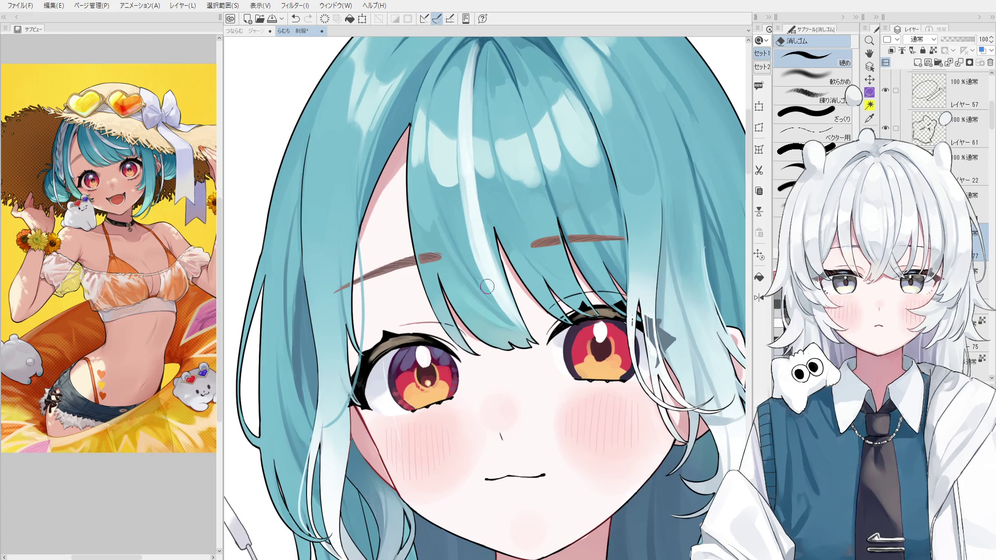
pyautogui.press('b')
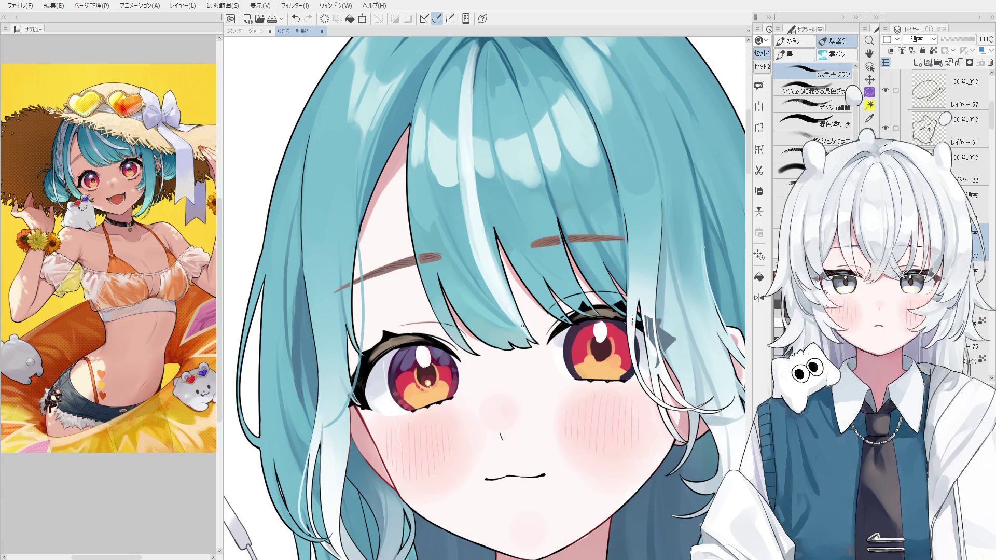
pyautogui.scroll(-3, 524, 327)
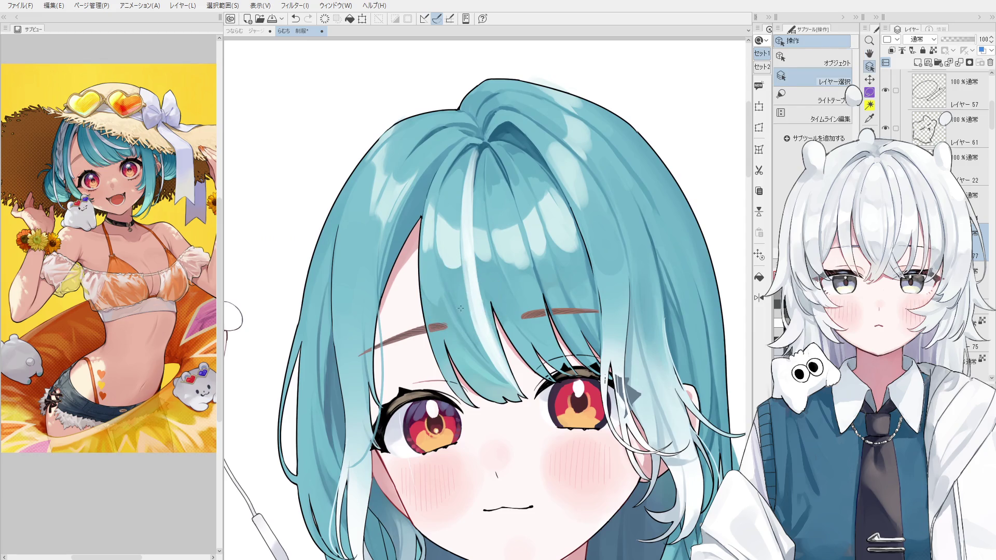
pyautogui.scroll(2, 475, 311)
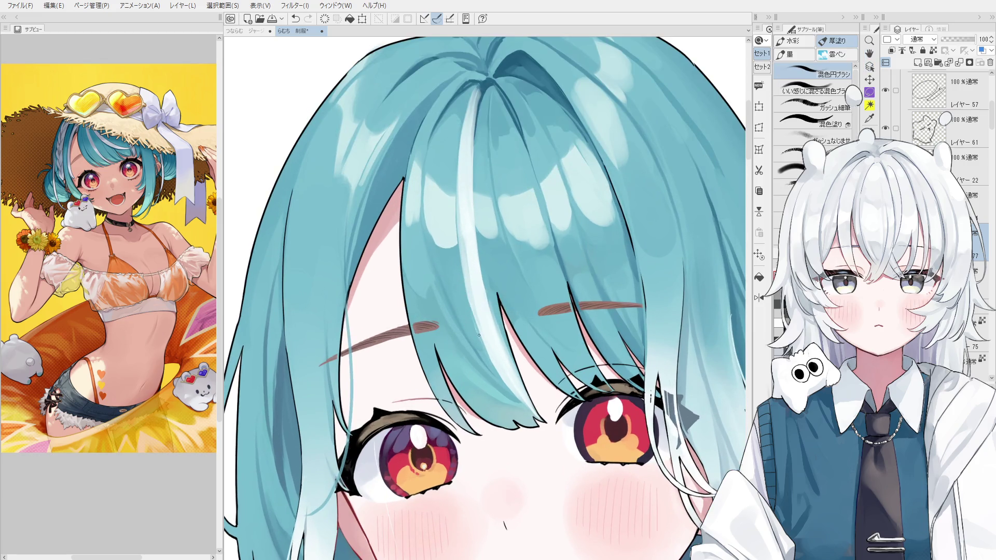
pyautogui.press('.')
pyautogui.press(',')
pyautogui.scroll(-1, 491, 346)
pyautogui.scroll(-1, 497, 348)
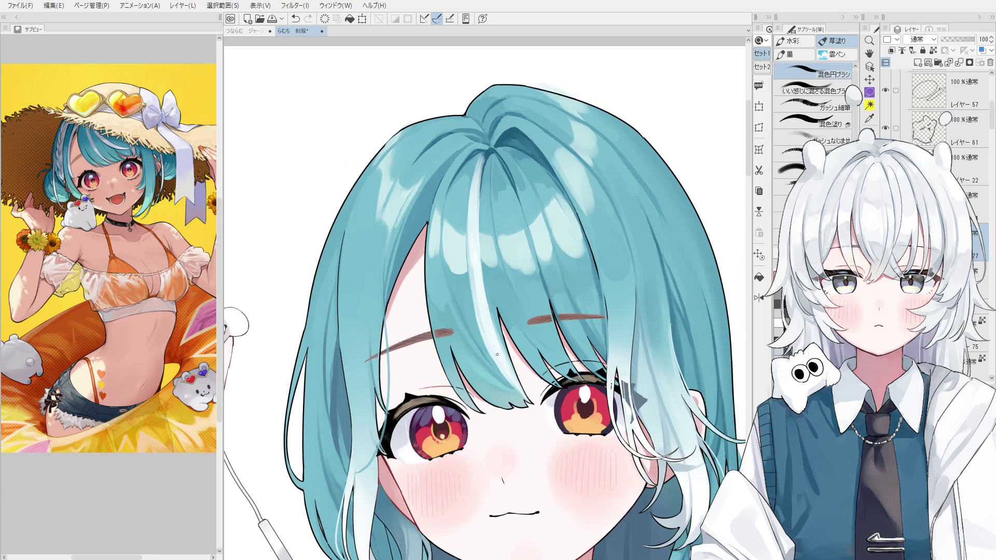
pyautogui.scroll(2, 491, 336)
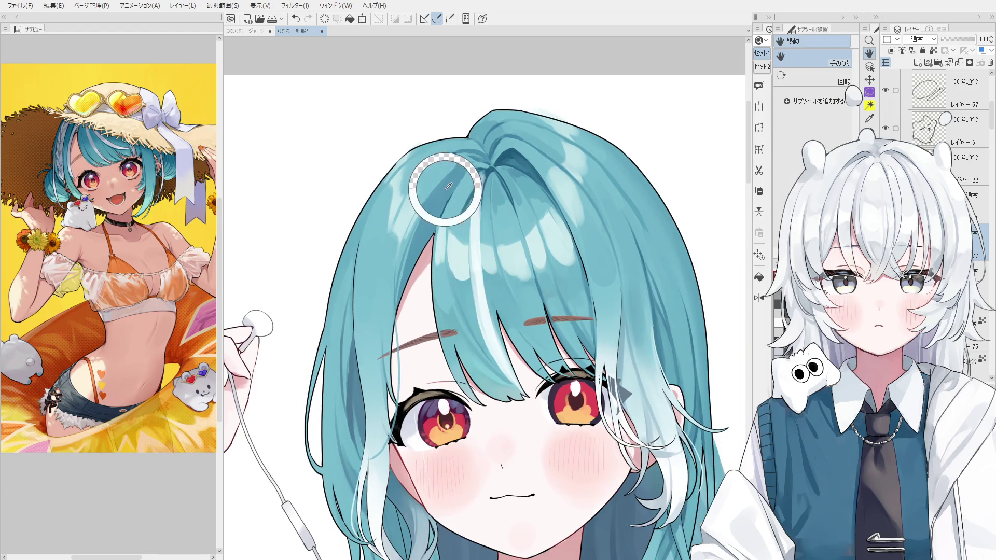
pyautogui.scroll(-1, 475, 187)
pyautogui.moveTo(475, 188); pyautogui.dragTo(470, 244)
pyautogui.moveTo(497, 172); pyautogui.dragTo(482, 253)
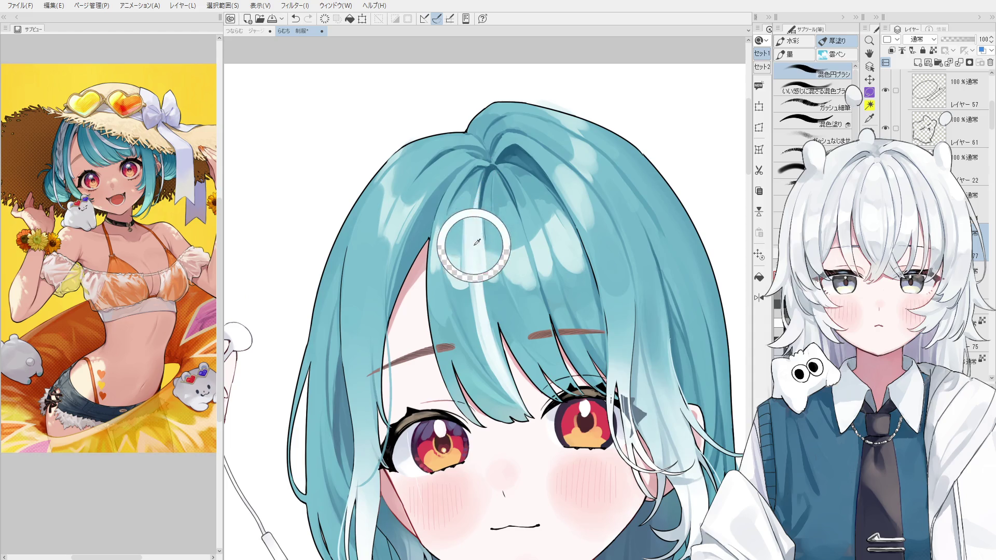
pyautogui.moveTo(490, 246); pyautogui.dragTo(482, 292)
pyautogui.hotkey('ctrl', 'z')
pyautogui.moveTo(479, 188)
pyautogui.mouseDown()
pyautogui.moveTo(480, 282)
pyautogui.moveTo(442, 279)
pyautogui.mouseUp()
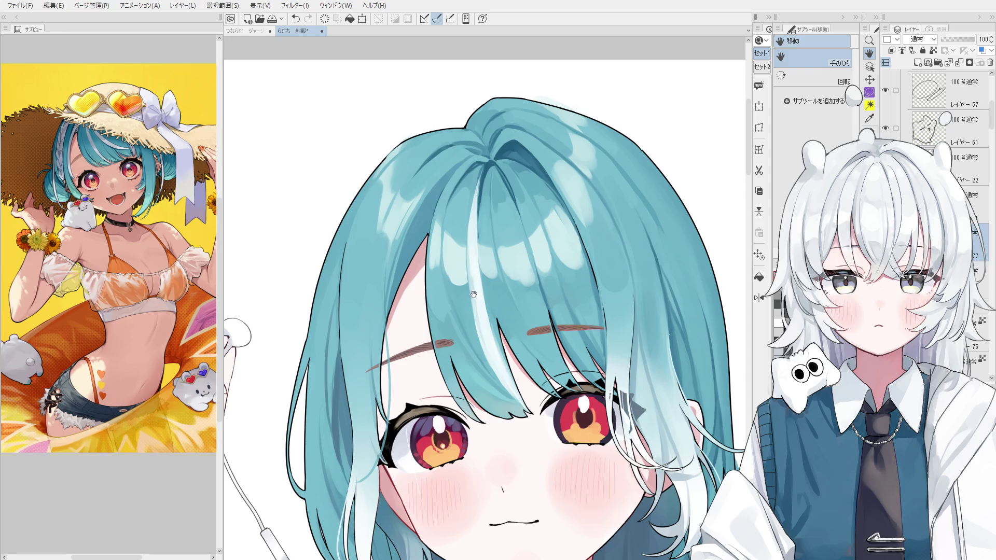
# Paint a new pale highlight along the bang strand and recentre the face in view.
pyautogui.moveTo(476, 330); pyautogui.dragTo(473, 327)
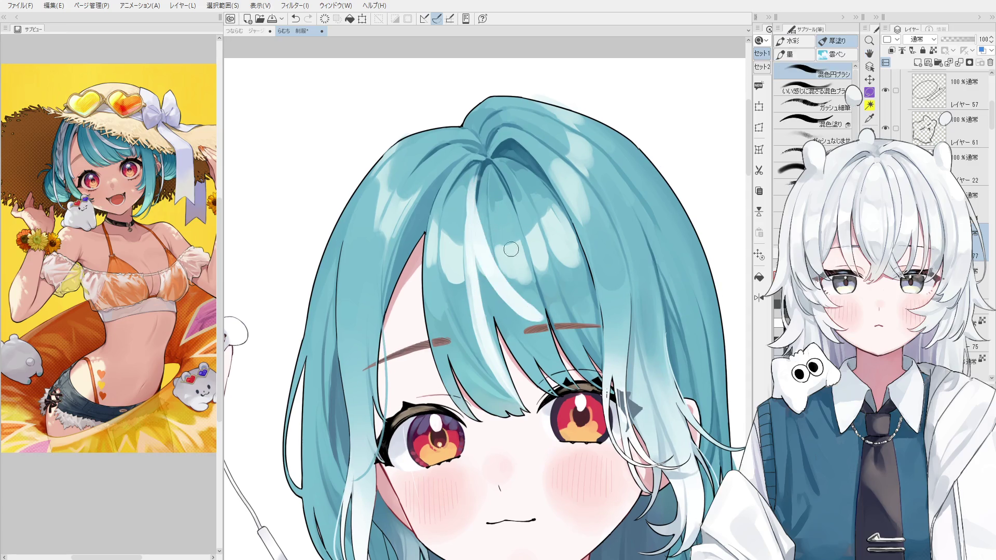
pyautogui.moveTo(476, 160); pyautogui.dragTo(501, 291)
pyautogui.scroll(-2, 502, 291)
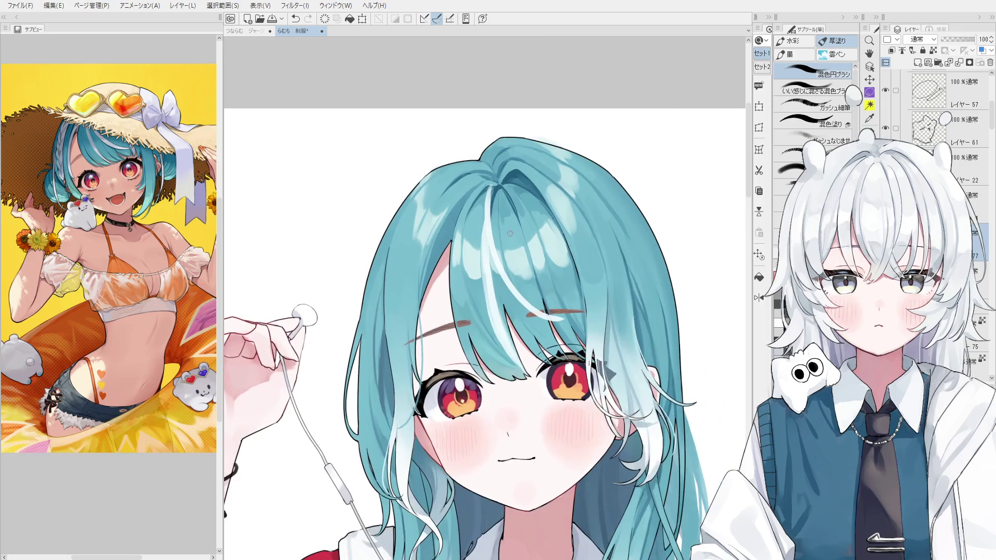
pyautogui.scroll(-2, 564, 285)
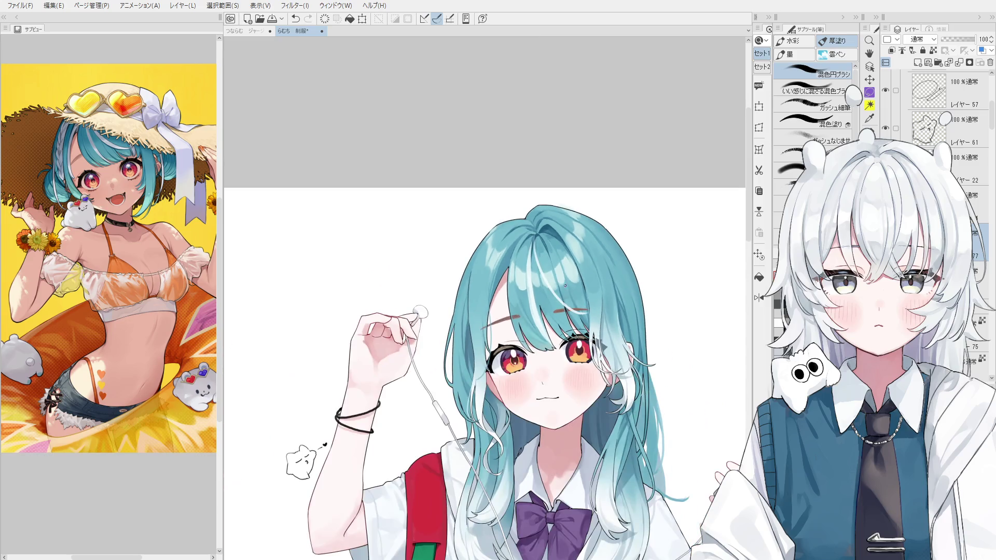
pyautogui.scroll(1, 569, 281)
pyautogui.scroll(1, 564, 288)
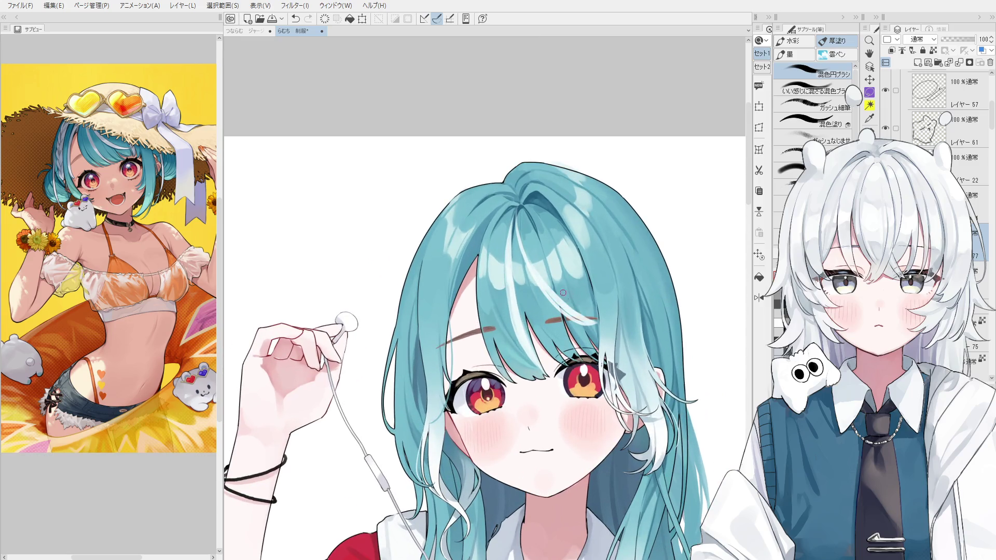
pyautogui.moveTo(610, 319); pyautogui.dragTo(532, 283)
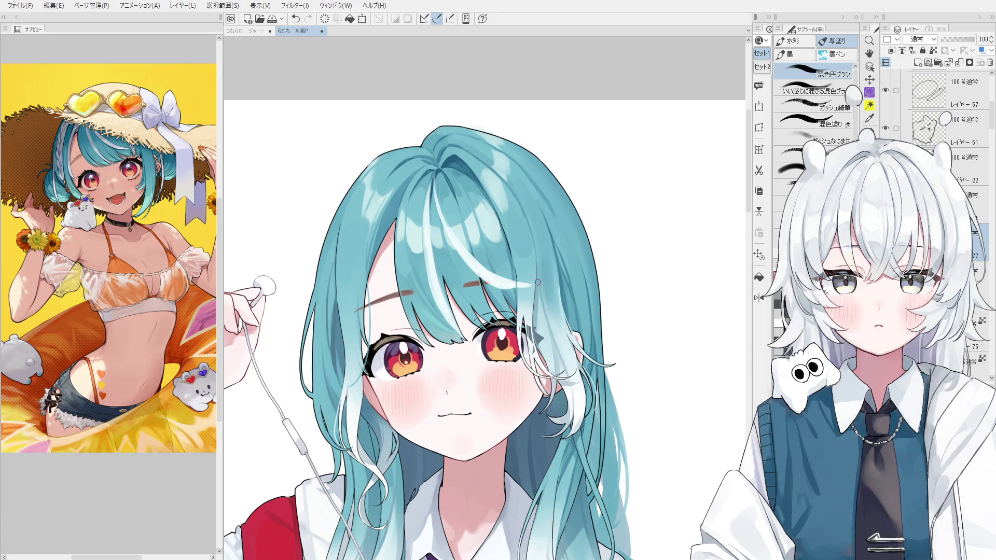
pyautogui.press('o')
pyautogui.scroll(2, 533, 284)
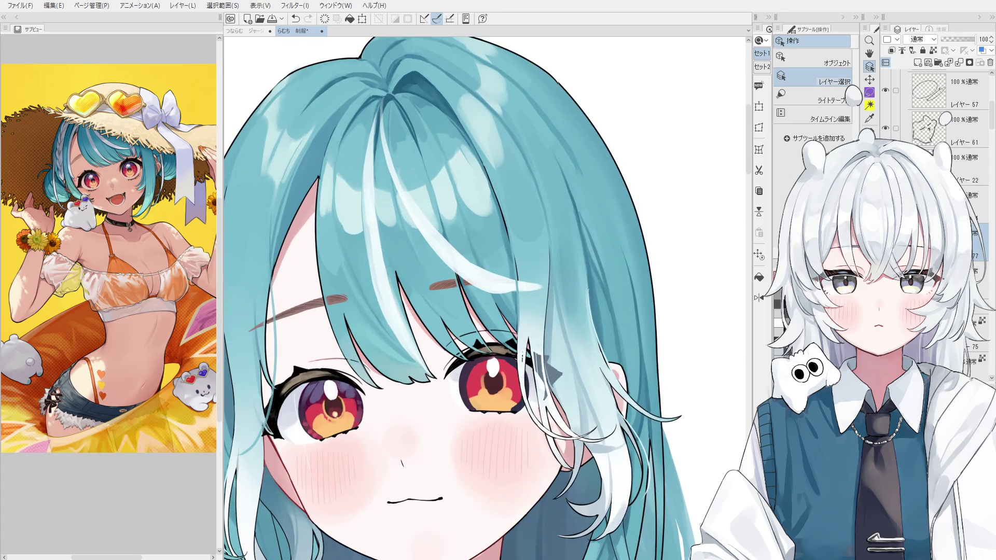
pyautogui.scroll(3, 942, 120)
pyautogui.scroll(3, 941, 125)
# Move Layer 77 above Layer 76 and erase-fade the upper part of the white strand.
pyautogui.click(943, 137)
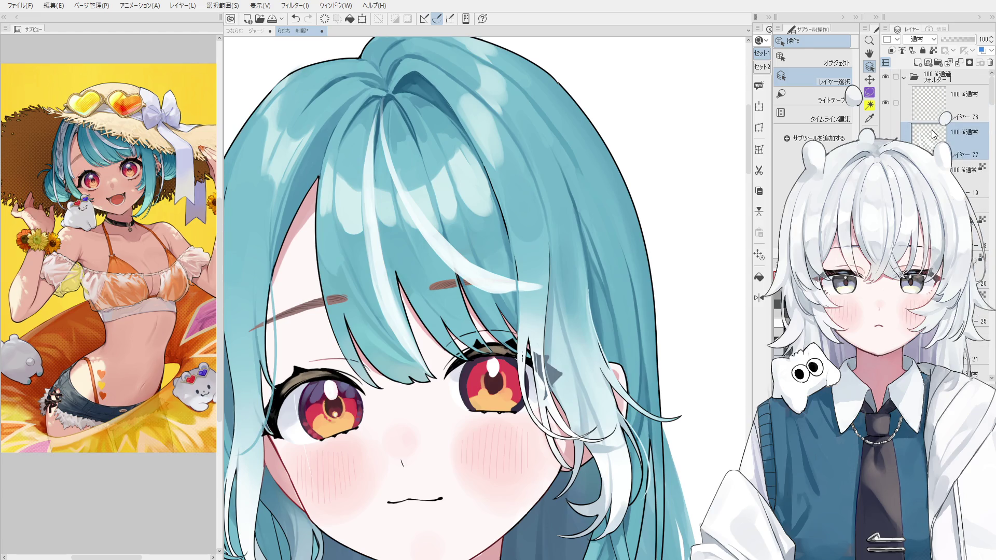
pyautogui.moveTo(931, 130); pyautogui.dragTo(932, 92)
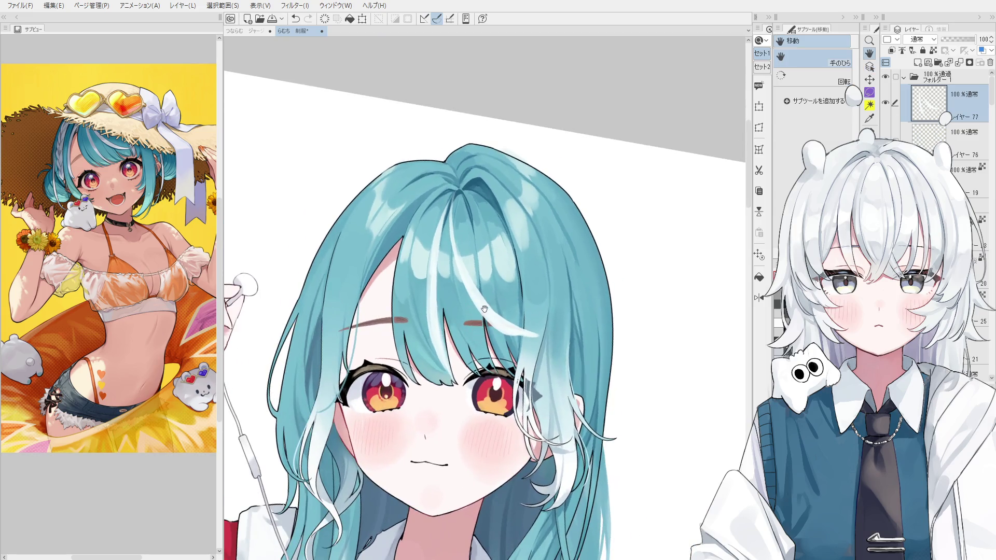
pyautogui.hotkey('ctrl', '0')
pyautogui.scroll(1, 454, 266)
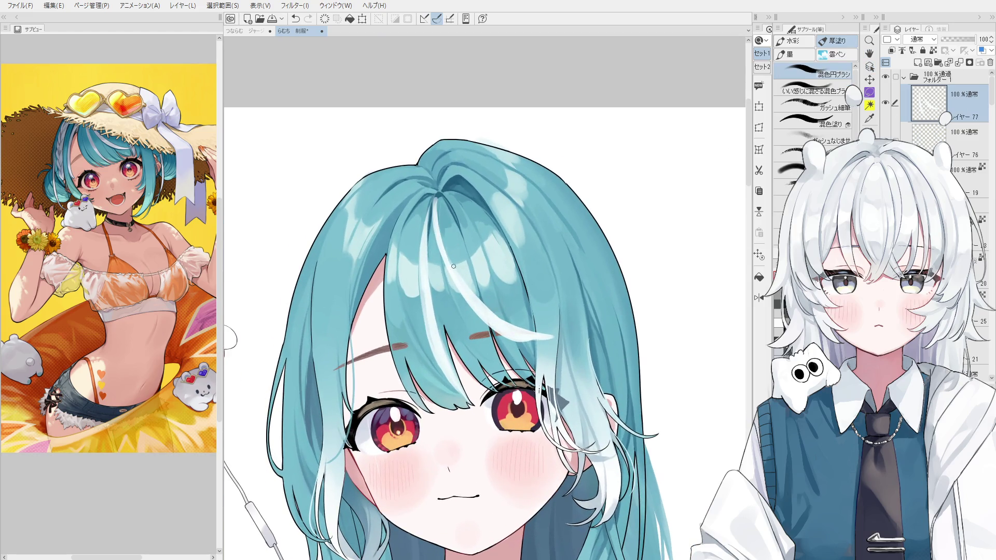
pyautogui.press('e')
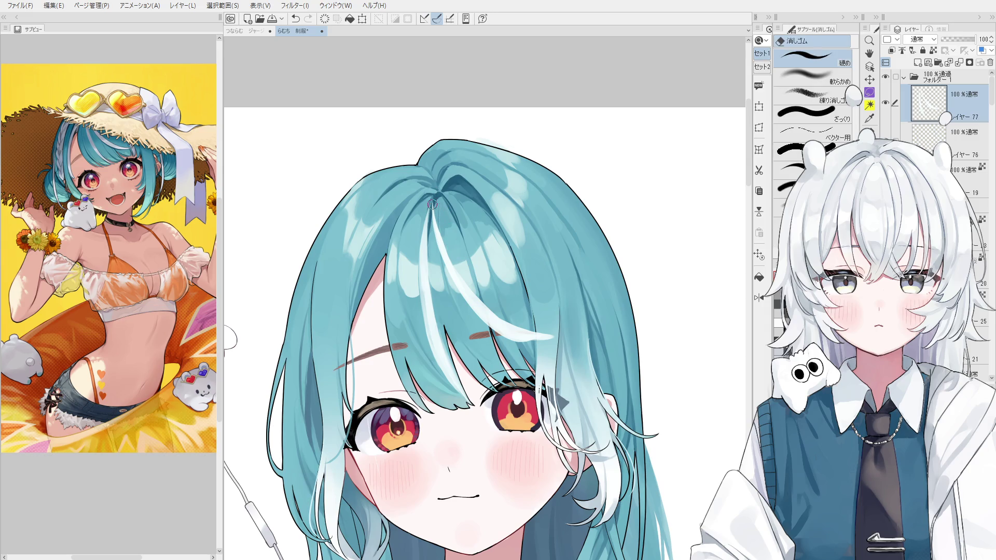
pyautogui.moveTo(432, 204); pyautogui.dragTo(438, 232)
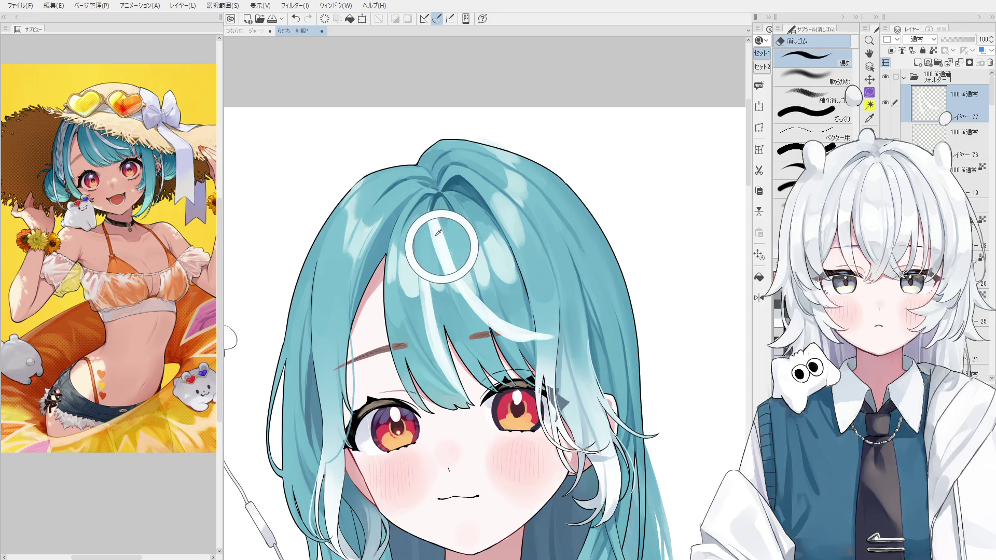
pyautogui.press('b')
pyautogui.scroll(1, 437, 211)
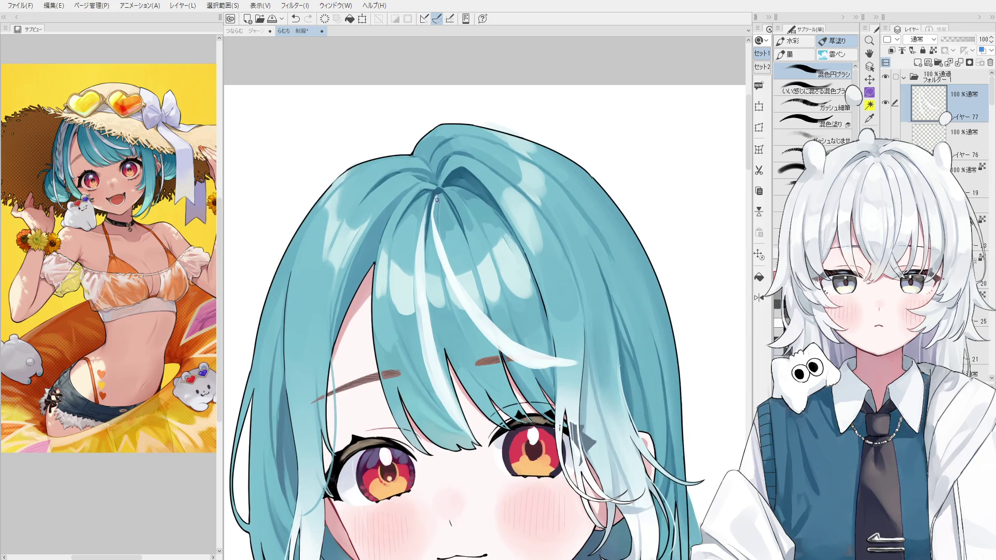
# Repaint and then erase the very top of the white strand so it tapers near the parting.
pyautogui.hotkey('ctrl', 'z')
pyautogui.moveTo(434, 204)
pyautogui.mouseDown()
pyautogui.moveTo(437, 224)
pyautogui.moveTo(438, 210)
pyautogui.mouseUp()
pyautogui.press('e')
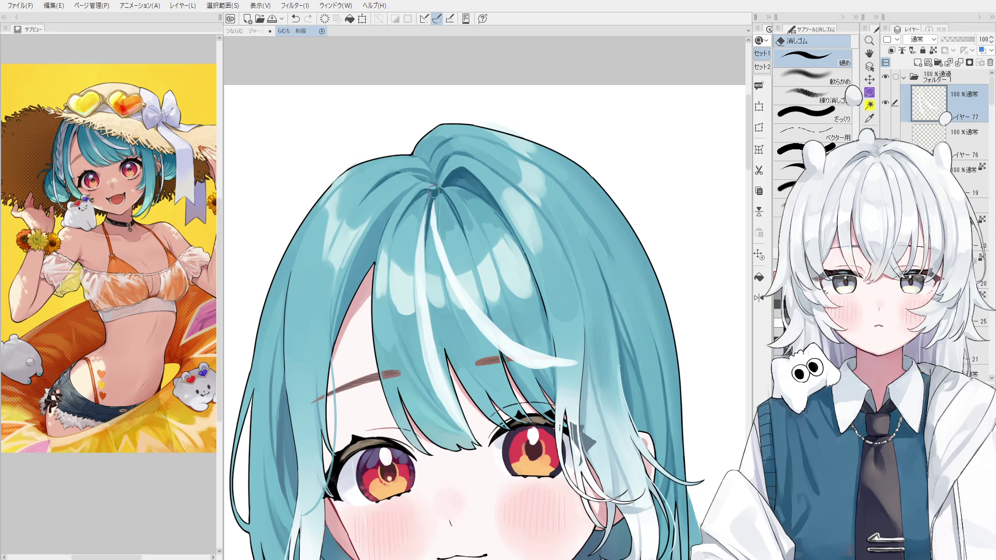
pyautogui.moveTo(432, 203); pyautogui.dragTo(434, 223)
pyautogui.press('o')
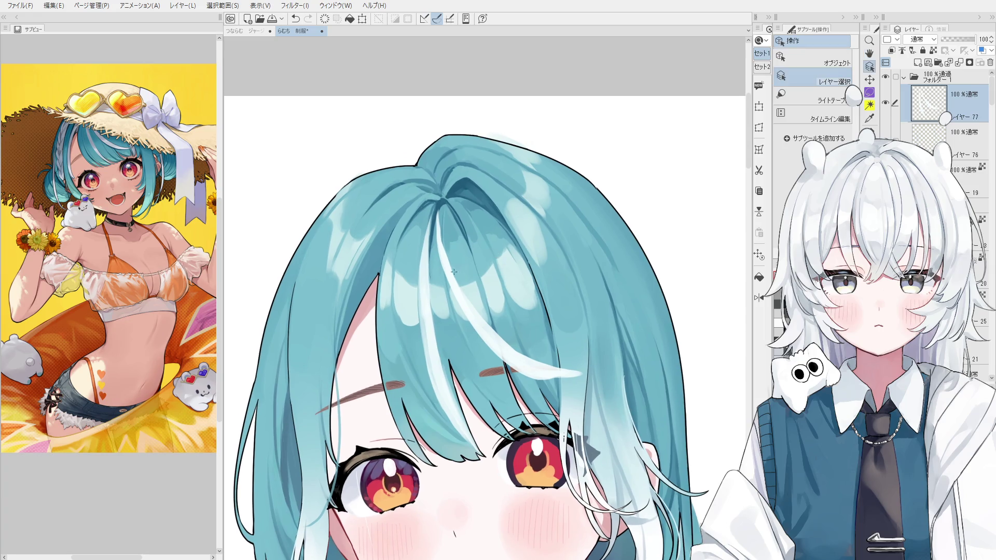
pyautogui.press('e')
pyautogui.scroll(1, 444, 215)
pyautogui.scroll(-1, 444, 215)
pyautogui.press('p')
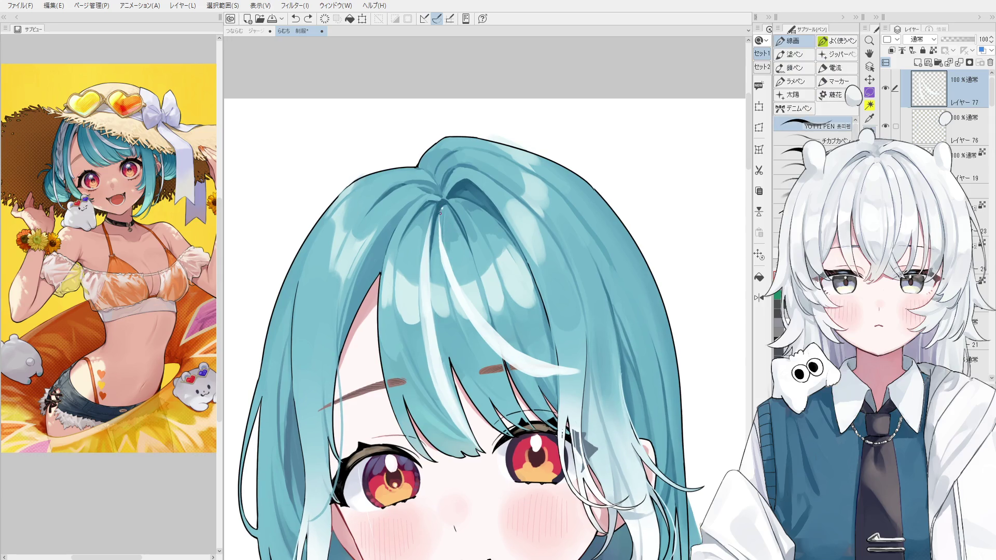
# Toggle between pen and eraser, then brush faint highlights along the white hair streak.
pyautogui.press('e')
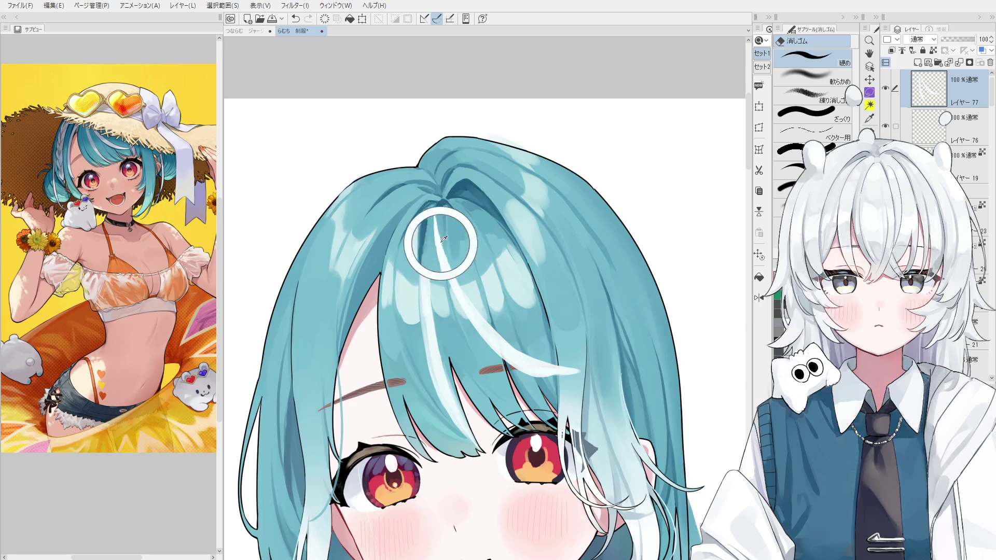
pyautogui.press('p')
pyautogui.scroll(-1, 448, 271)
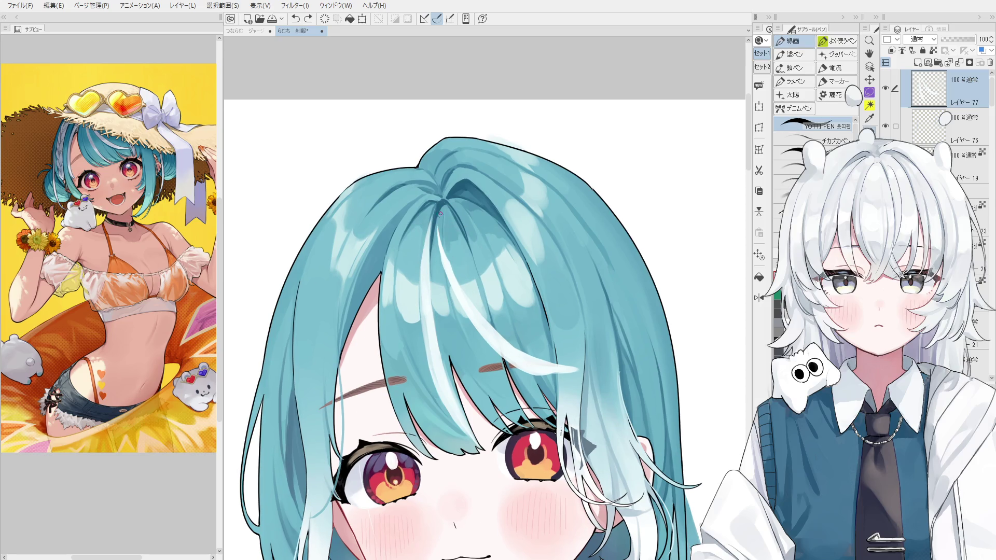
pyautogui.press('e')
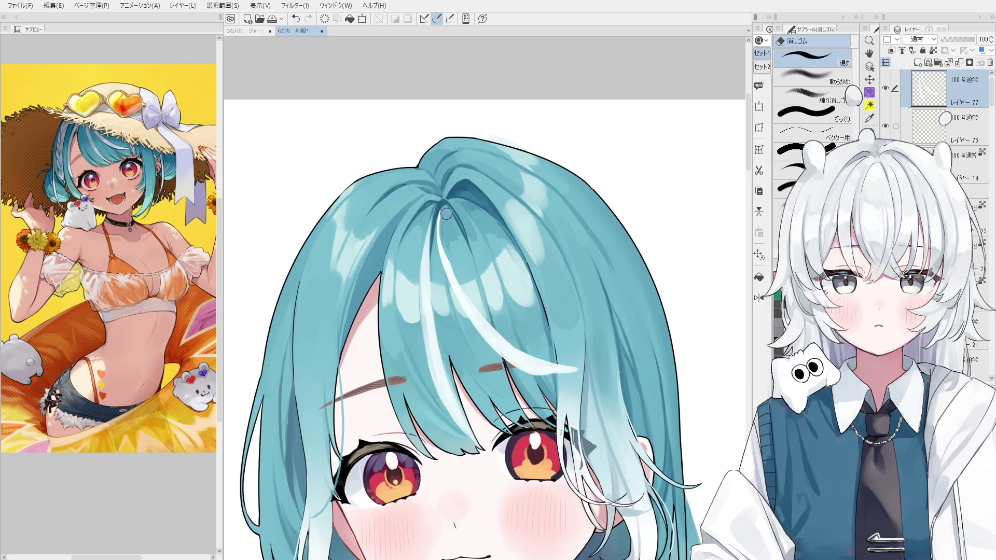
pyautogui.press('p')
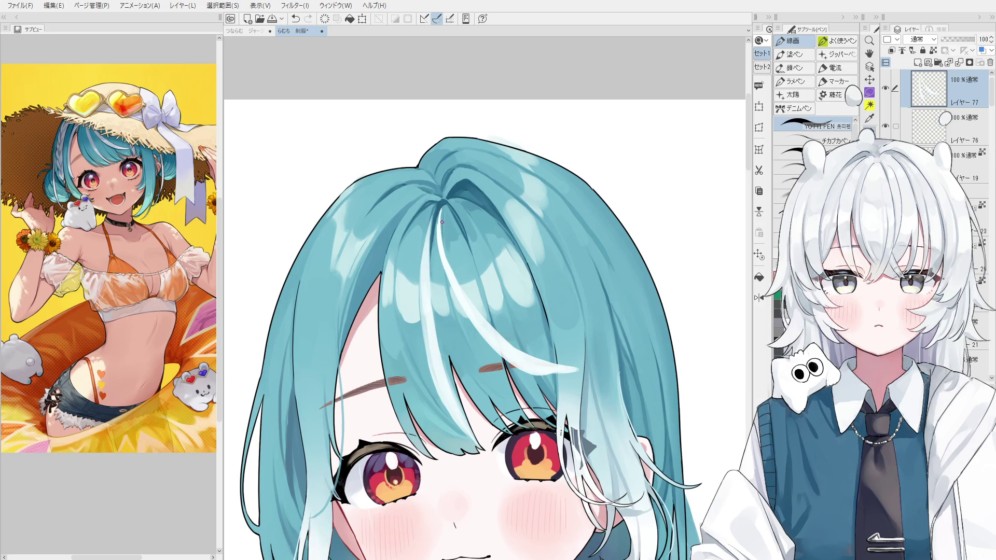
pyautogui.press('e')
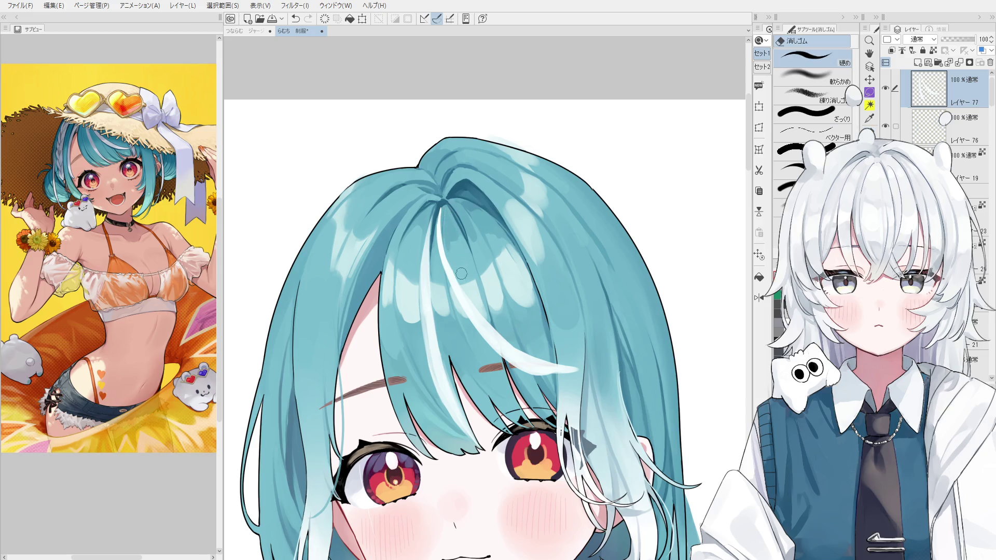
pyautogui.press('p')
pyautogui.press('b')
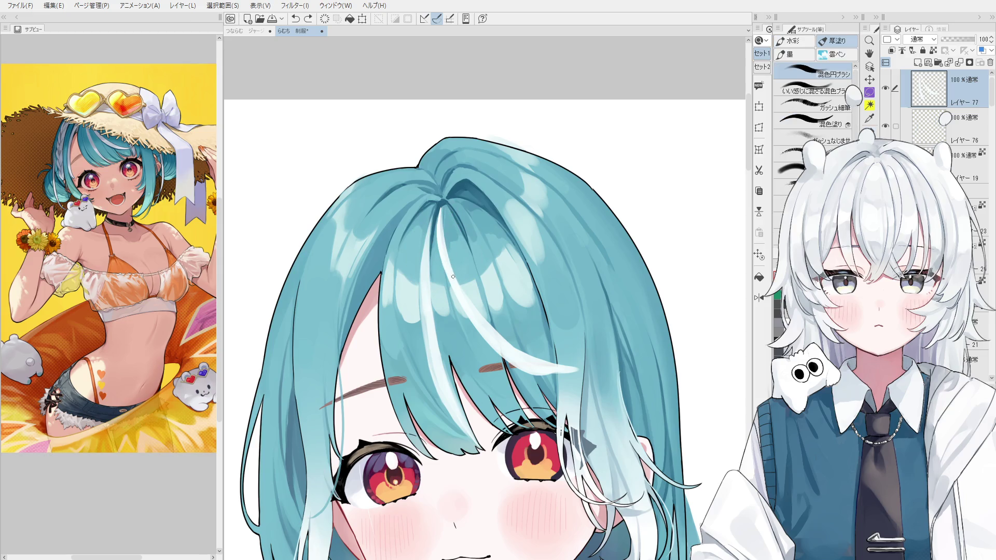
pyautogui.moveTo(453, 276); pyautogui.dragTo(471, 297)
pyautogui.moveTo(441, 217); pyautogui.dragTo(458, 260)
# Brighten the white highlight down the strand from the crown and pull the view back.
pyautogui.press('e')
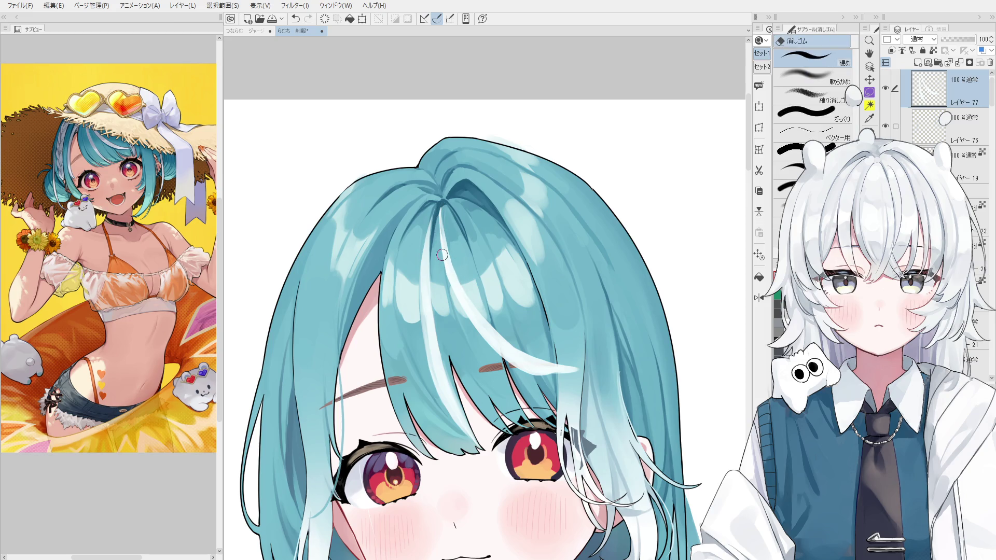
pyautogui.press('b')
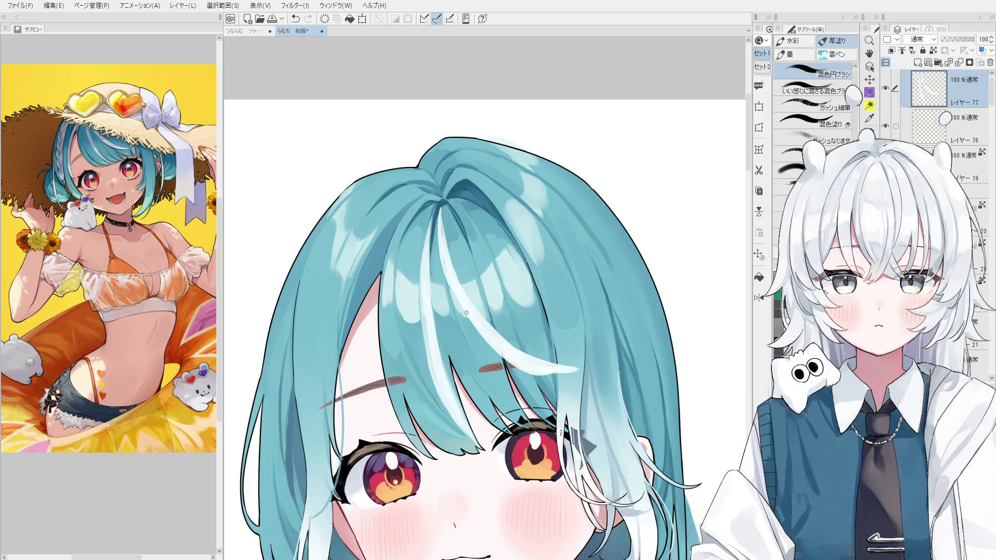
pyautogui.scroll(1, 444, 226)
pyautogui.moveTo(438, 213); pyautogui.dragTo(452, 272)
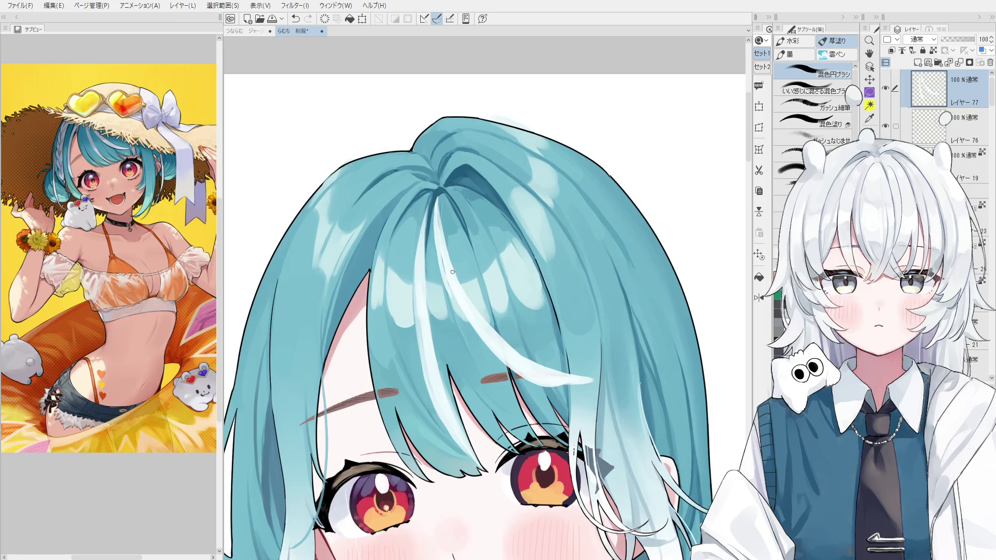
pyautogui.moveTo(437, 212); pyautogui.dragTo(443, 258)
pyautogui.moveTo(464, 295)
pyautogui.mouseDown()
pyautogui.moveTo(509, 352)
pyautogui.moveTo(549, 380)
pyautogui.mouseUp()
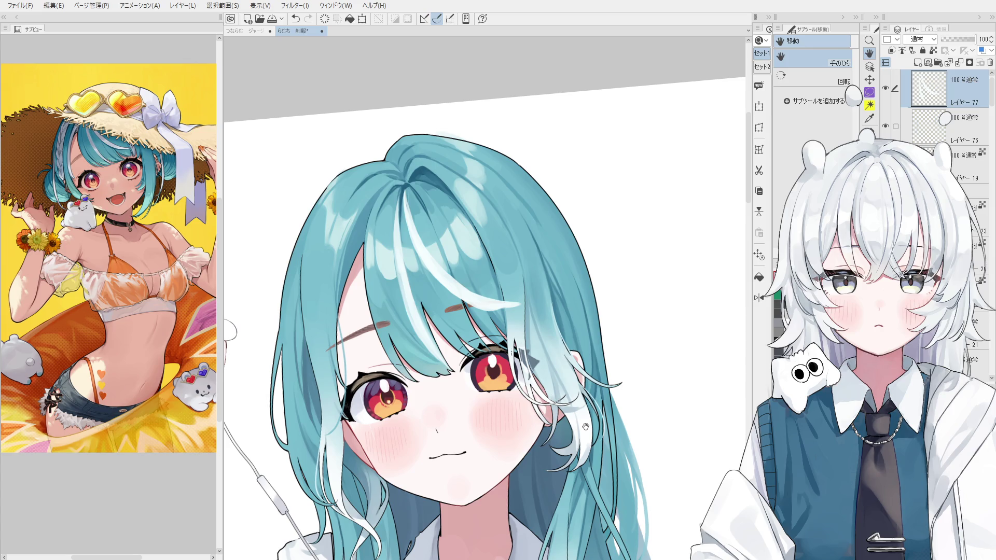
pyautogui.press('e')
pyautogui.scroll(2, 504, 316)
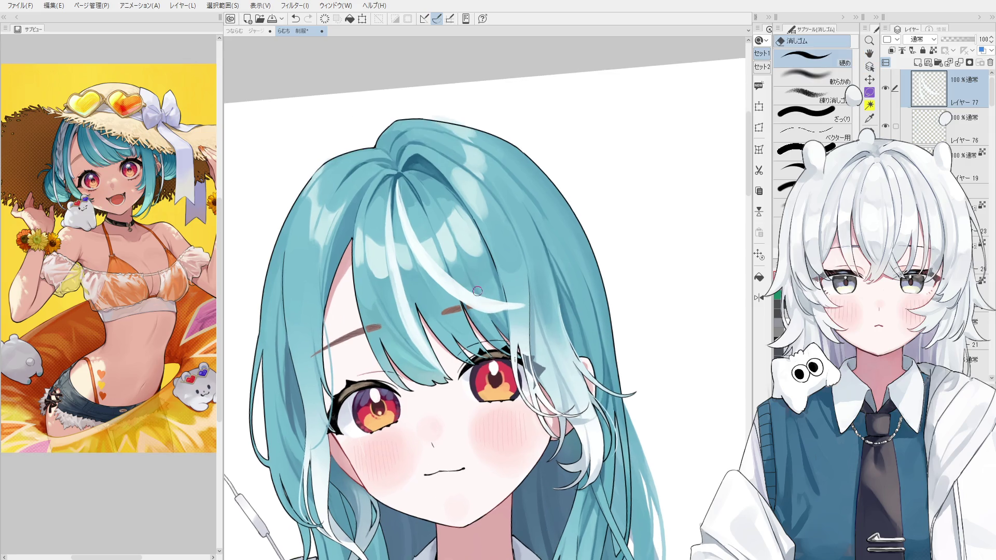
pyautogui.press('b')
pyautogui.scroll(-2, 504, 316)
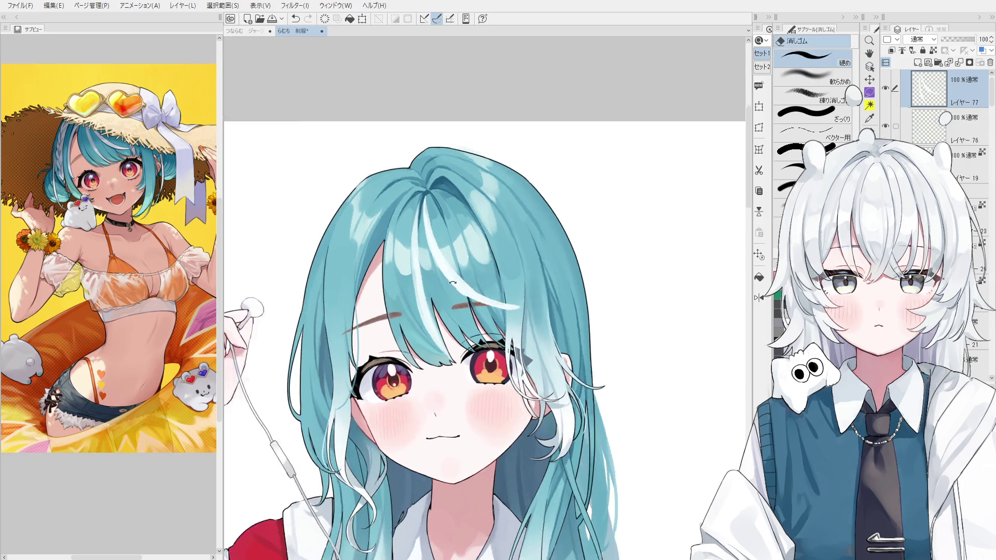
pyautogui.scroll(2, 461, 284)
pyautogui.scroll(-1, 462, 284)
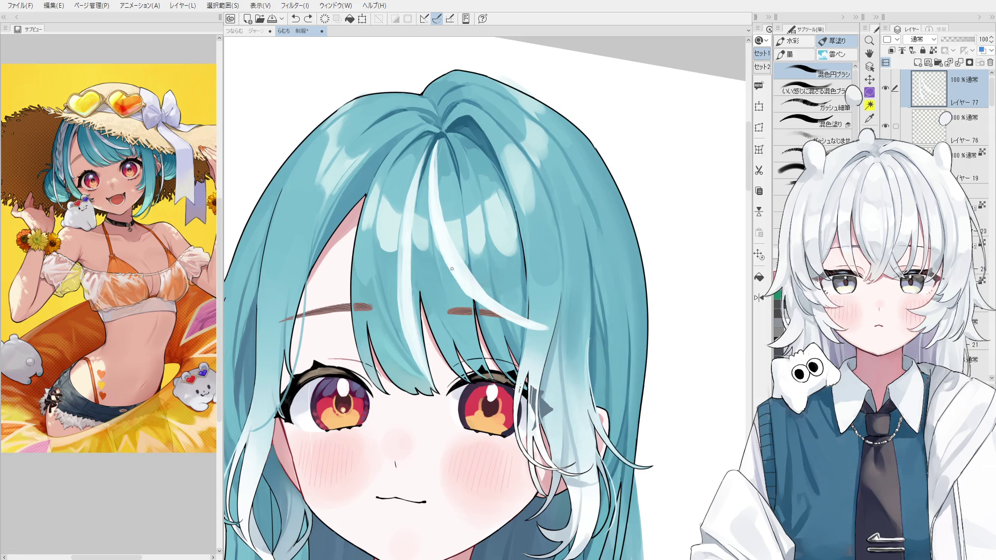
pyautogui.scroll(-1, 498, 308)
# Reset the canvas rotation, test and undo a short hair stroke, and start a new highlight layer.
pyautogui.hotkey('ctrl', 'shift', 'r')
pyautogui.press('e')
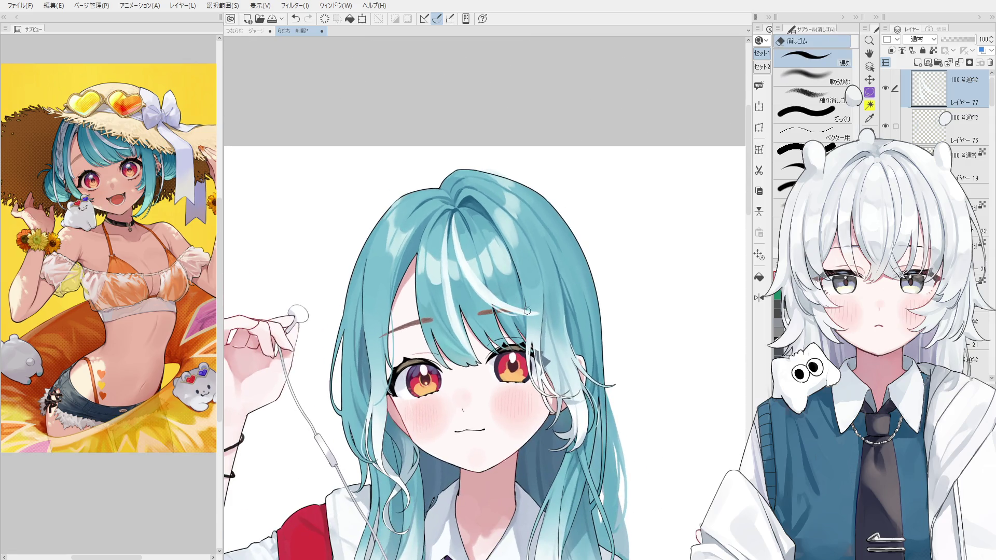
pyautogui.scroll(1, 517, 303)
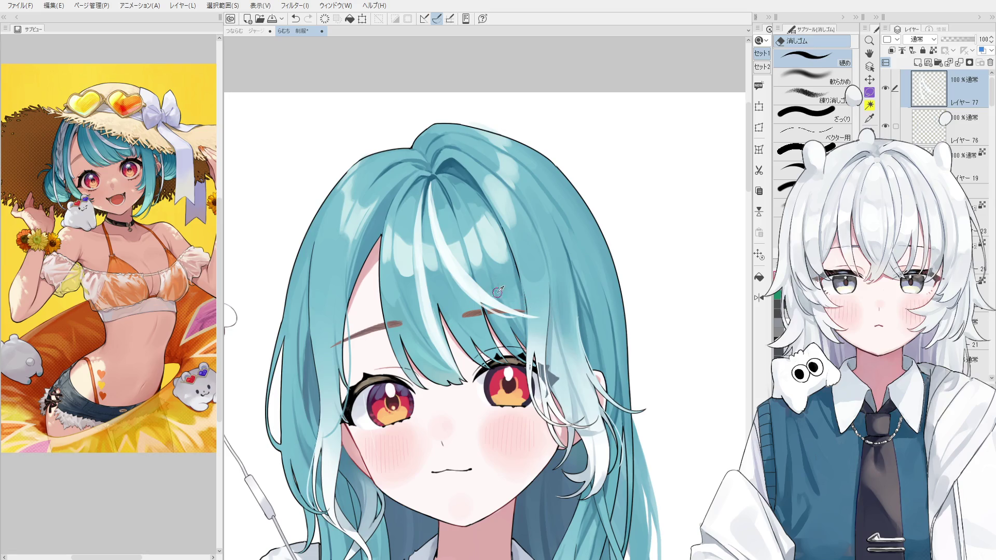
pyautogui.scroll(-1, 498, 292)
pyautogui.scroll(-1, 496, 291)
pyautogui.press('h')
pyautogui.scroll(-1, 500, 287)
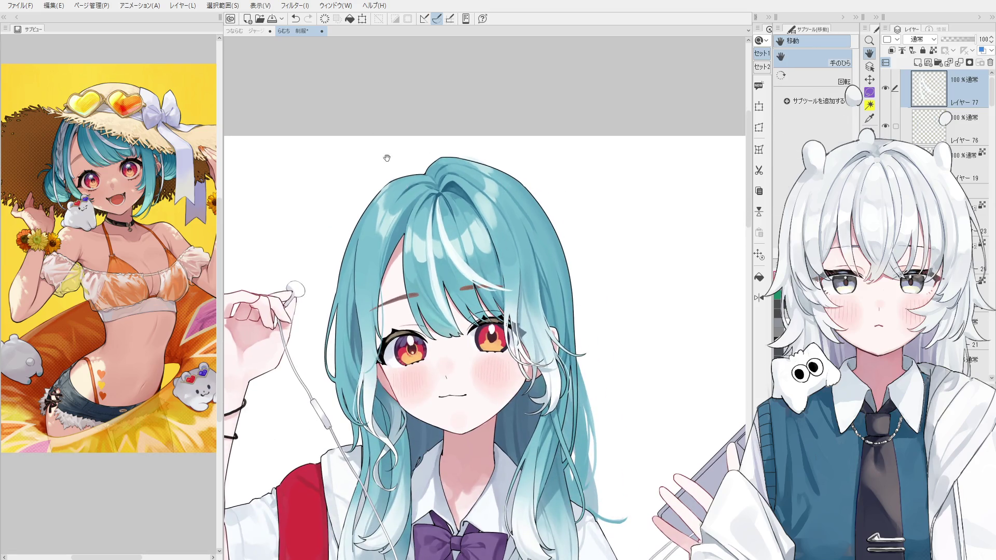
pyautogui.press('b')
pyautogui.scroll(1, 456, 208)
pyautogui.moveTo(463, 213); pyautogui.dragTo(475, 280)
pyautogui.hotkey('ctrl', 'z')
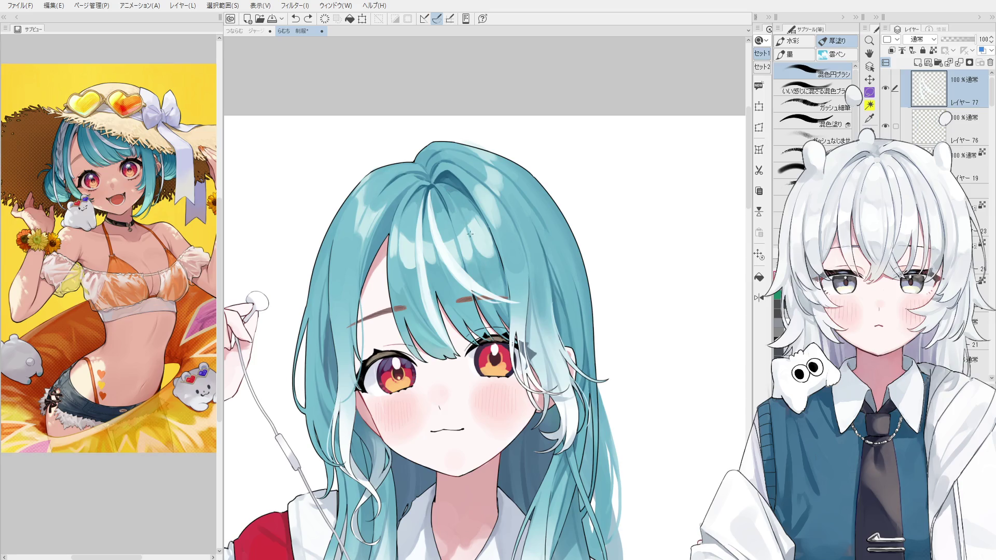
pyautogui.click(933, 124)
# Add new raster Layer 78 and paint a white highlight strand in the bangs, redrawing it until it sits right.
pyautogui.click(918, 62)
pyautogui.moveTo(451, 203); pyautogui.dragTo(471, 231)
pyautogui.hotkey('ctrl', 'z')
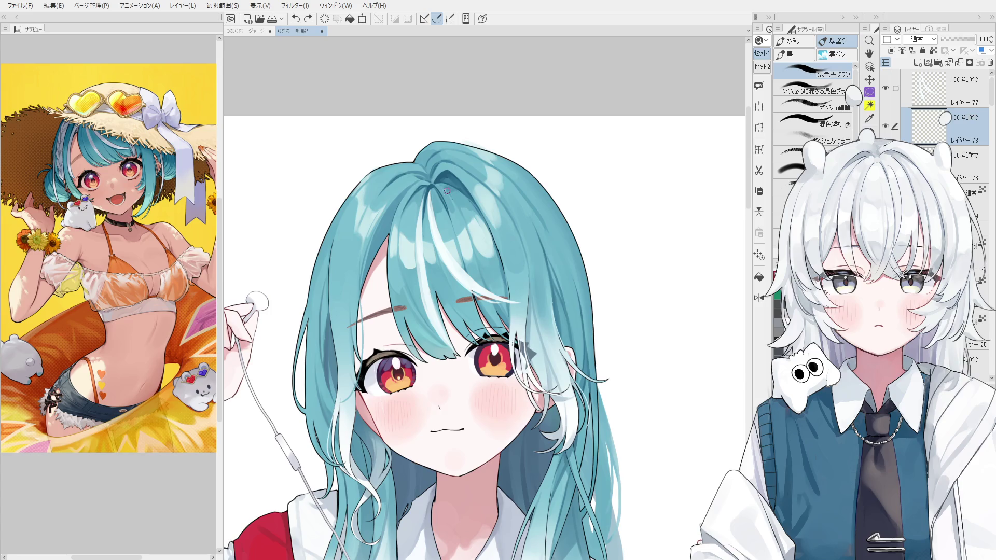
pyautogui.moveTo(447, 190); pyautogui.dragTo(492, 272)
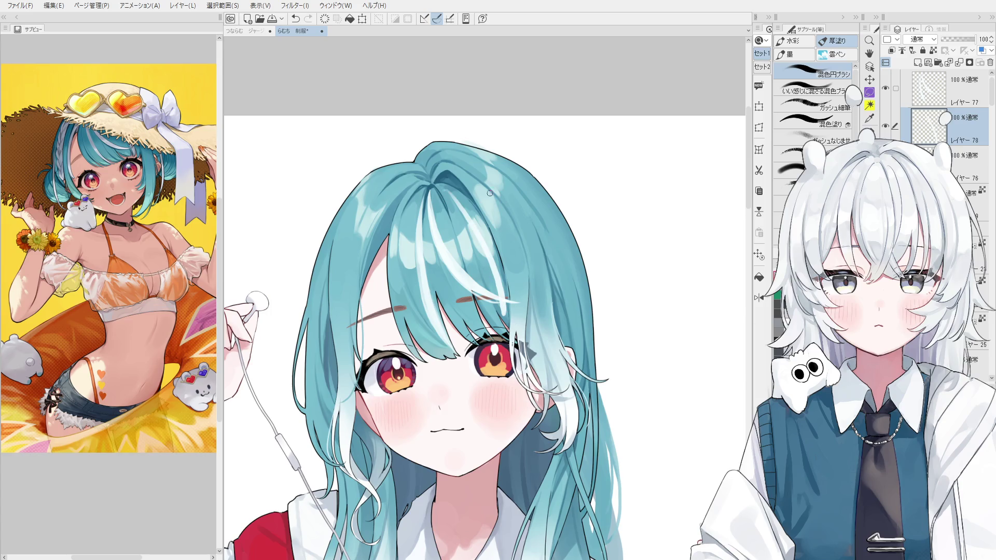
pyautogui.hotkey('ctrl', 'z')
pyautogui.moveTo(447, 191); pyautogui.dragTo(490, 260)
pyautogui.hotkey('ctrl', 'z')
pyautogui.moveTo(439, 187); pyautogui.dragTo(484, 254)
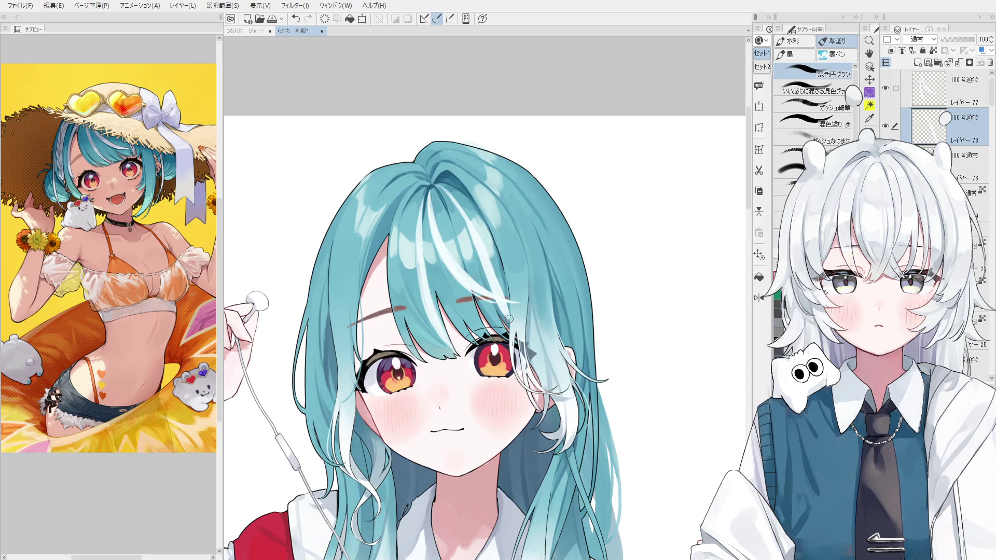
pyautogui.scroll(1, 503, 308)
pyautogui.scroll(1, 498, 304)
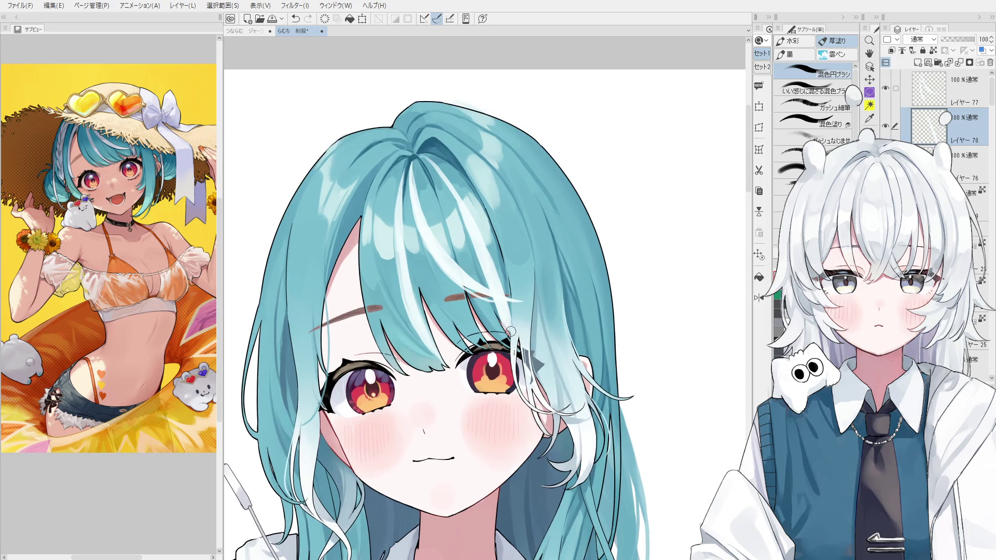
# Clean up the strand's lower end with eraser touch-ups above the right eye.
pyautogui.press('e')
pyautogui.scroll(1, 502, 329)
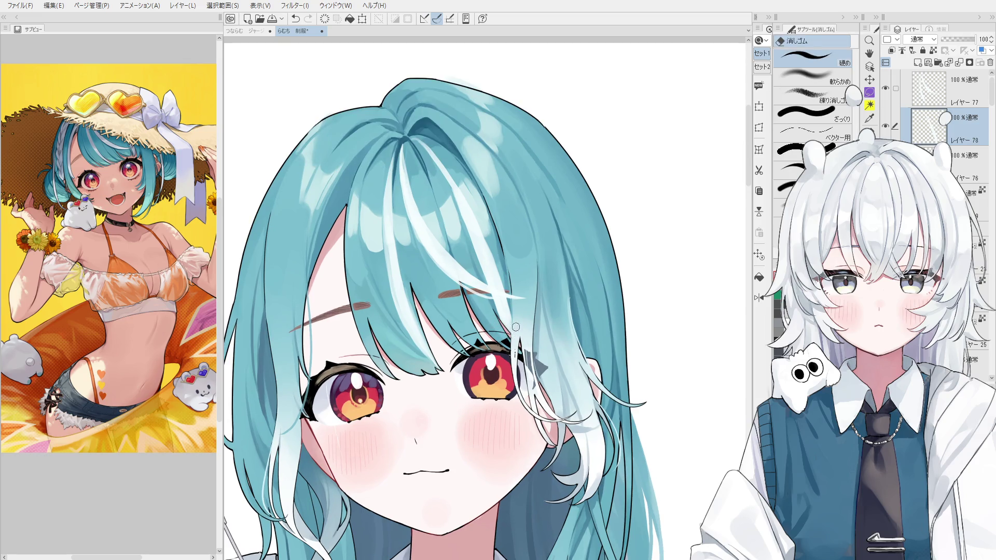
pyautogui.press('b')
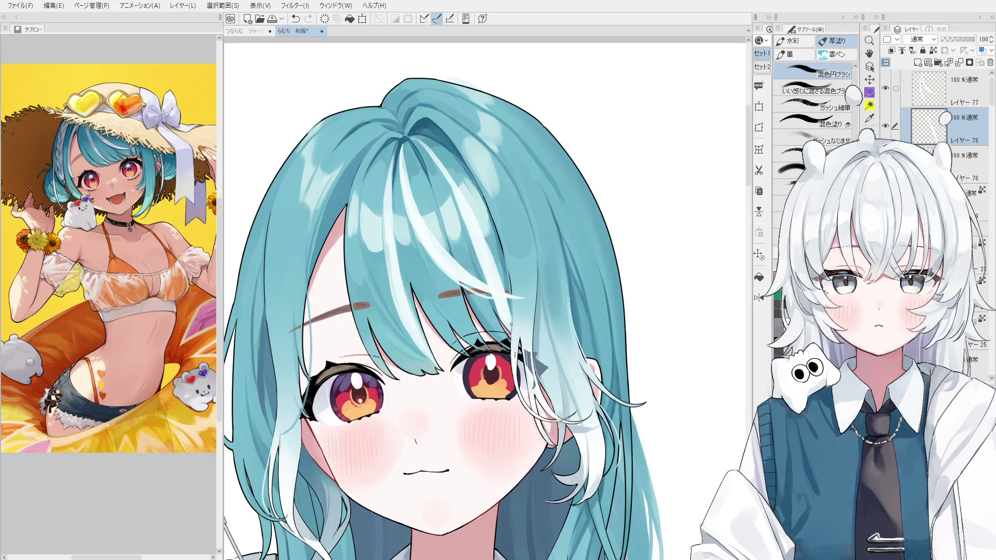
pyautogui.scroll(-1, 497, 301)
pyautogui.press('e')
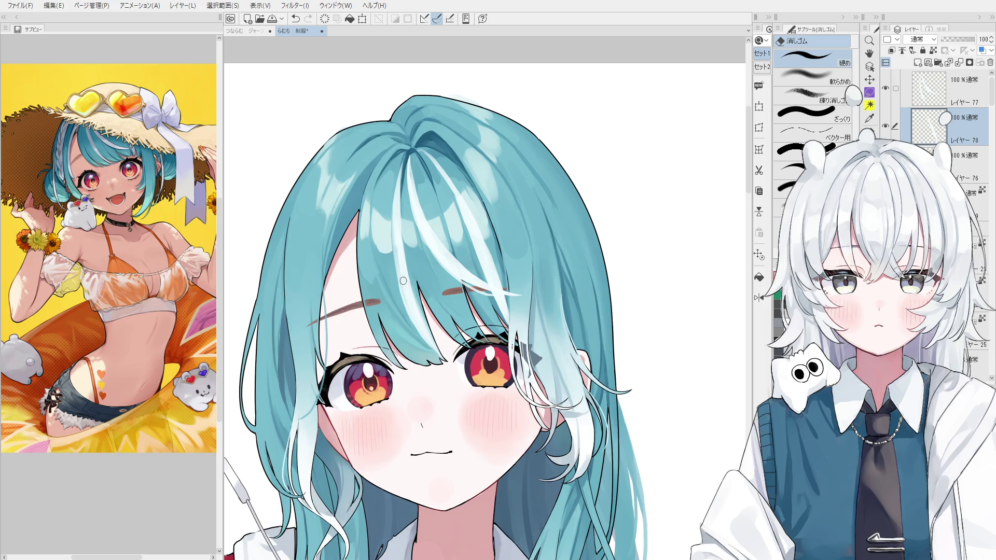
# Make layer 78 the working layer from the canvas and sample a teal colour from the hair.
pyautogui.moveTo(411, 200); pyautogui.dragTo(433, 258)
pyautogui.keyDown('ctrl'); pyautogui.keyDown('shift'); pyautogui.click(433, 258); pyautogui.keyUp('shift'); pyautogui.keyUp('ctrl')
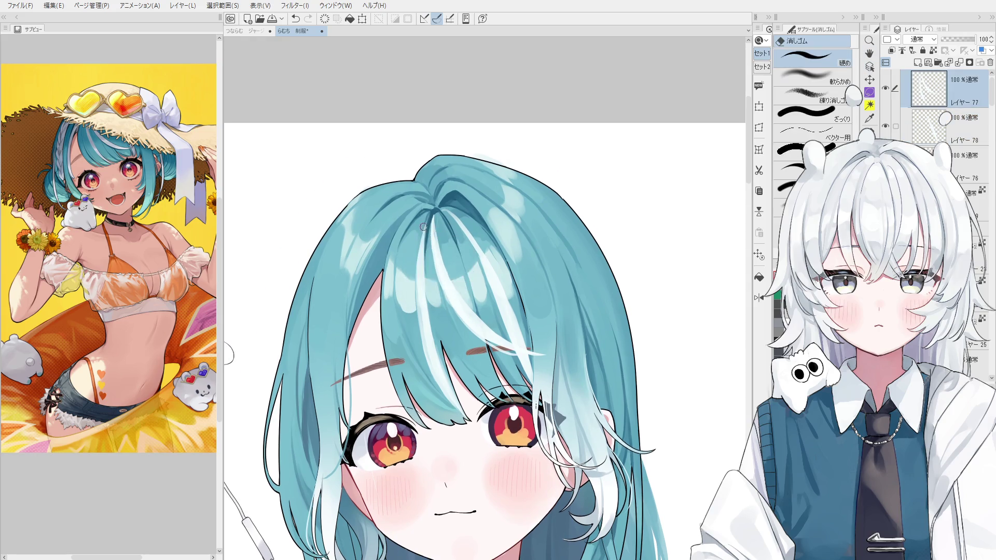
pyautogui.scroll(2, 434, 259)
pyautogui.hotkey('ctrl', 'z')
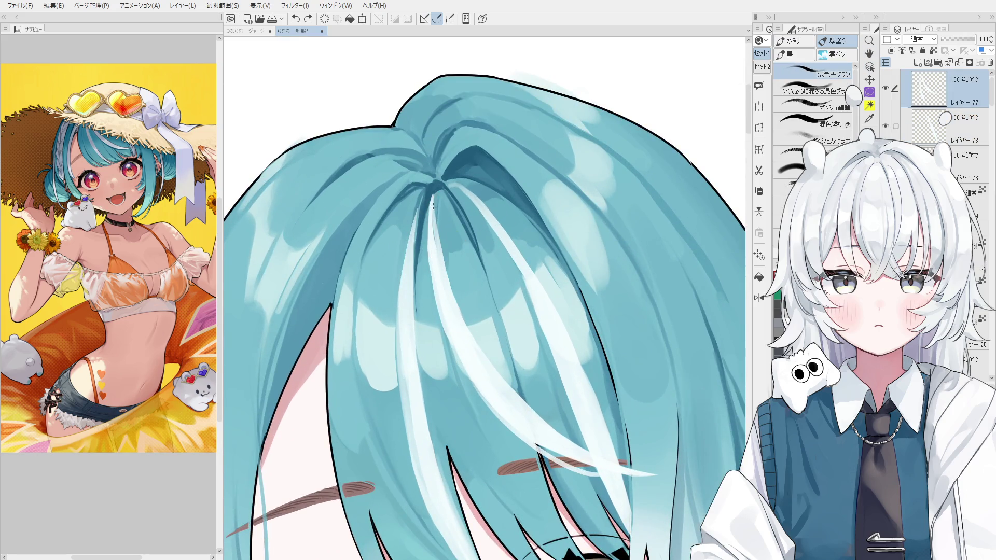
pyautogui.scroll(-1, 437, 188)
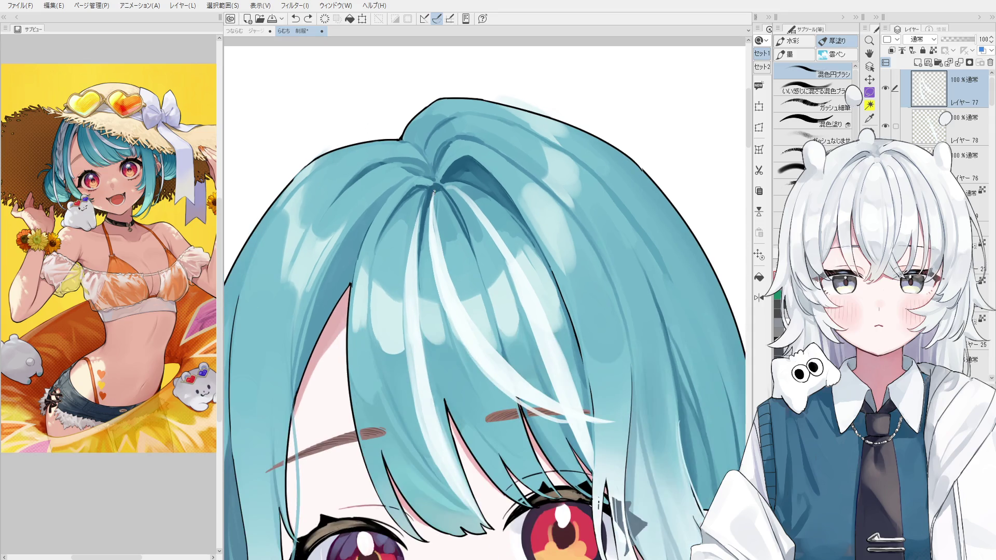
pyautogui.scroll(-1, 435, 194)
pyautogui.scroll(-1, 466, 234)
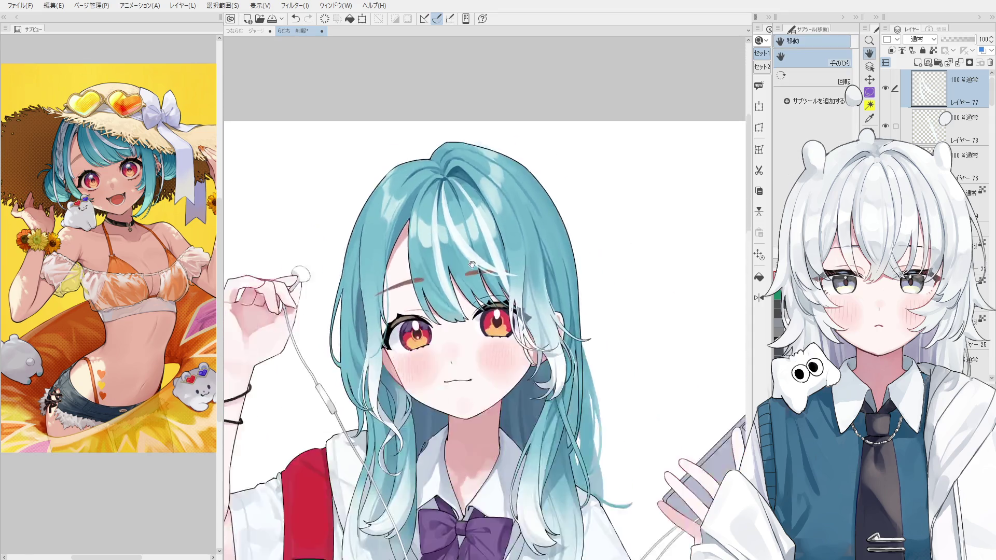
pyautogui.scroll(-1, 522, 296)
pyautogui.scroll(2, 501, 284)
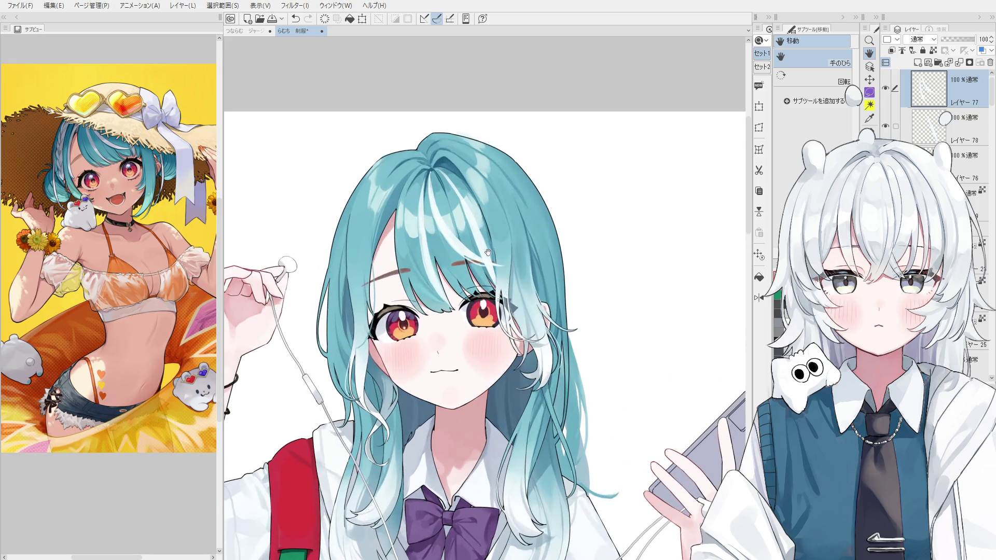
pyautogui.press('o')
pyautogui.click(482, 249)
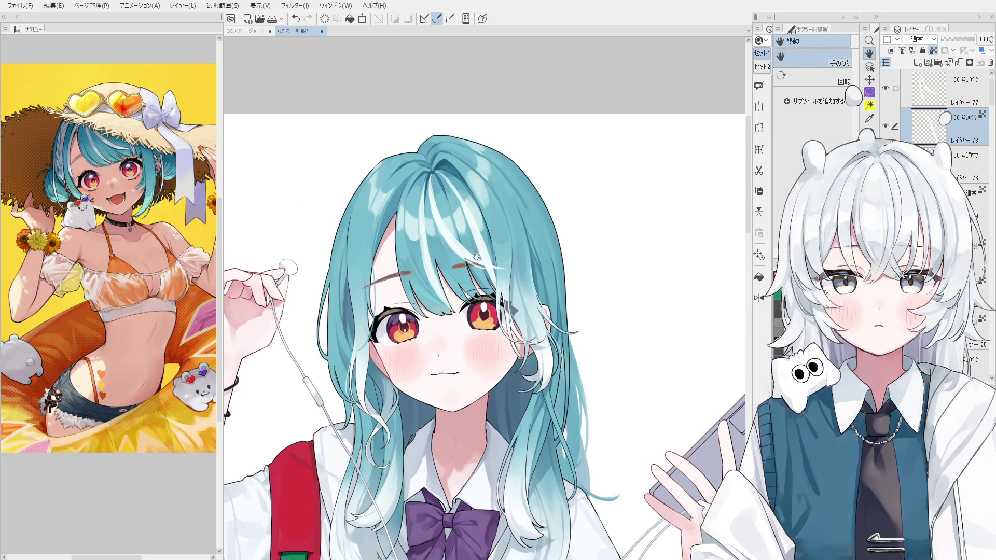
pyautogui.press('b')
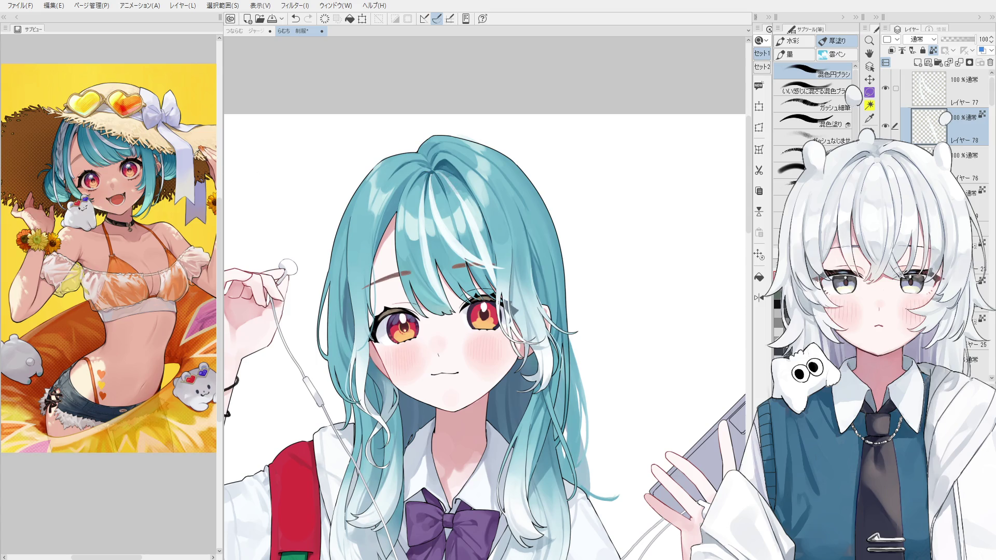
pyautogui.click(441, 172)
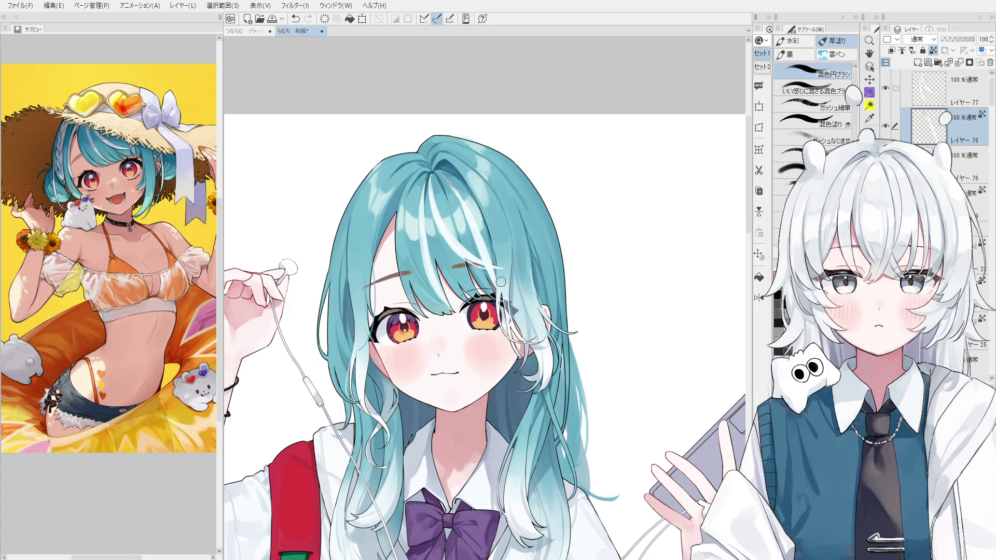
pyautogui.scroll(1, 498, 281)
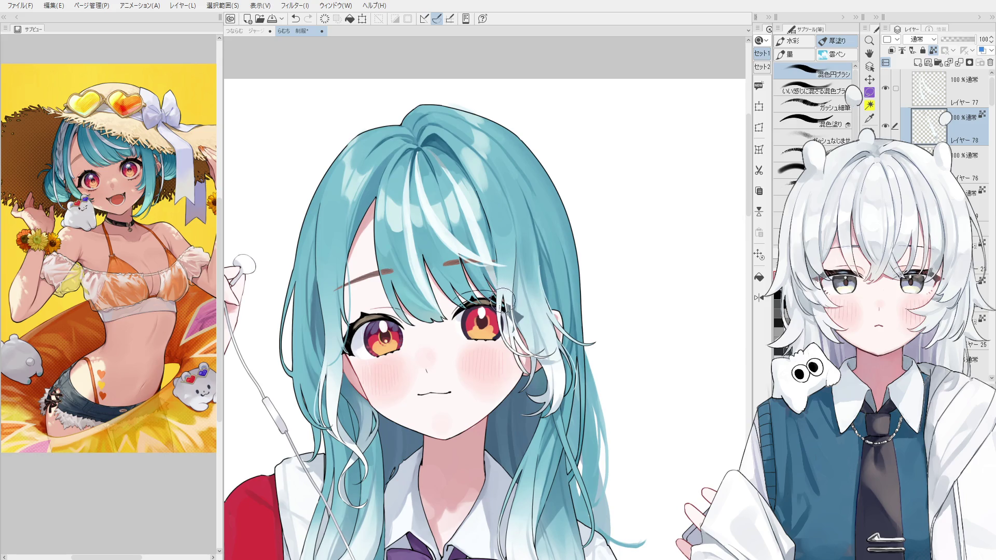
pyautogui.scroll(2, 502, 300)
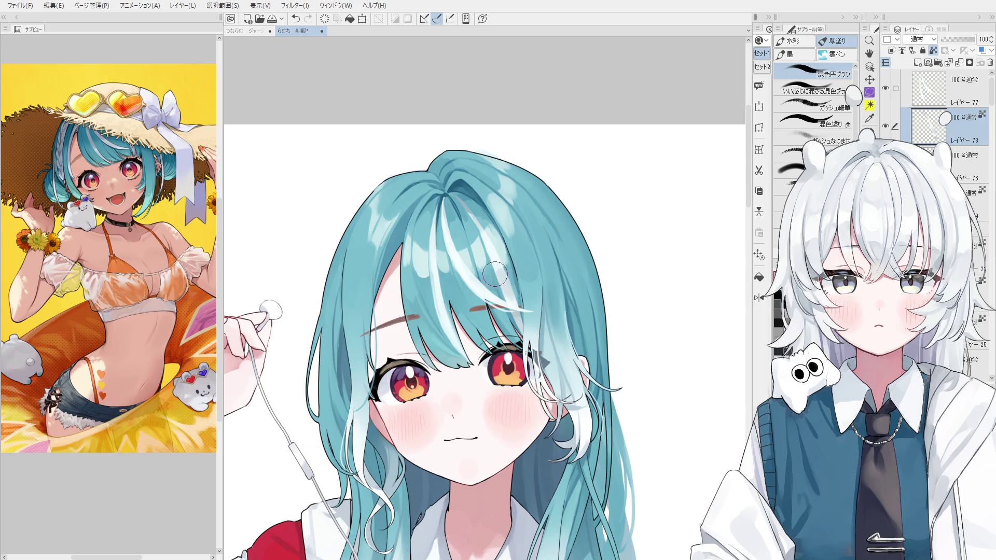
# Try a short stroke near the eyebrow on layer 77, undo it, resample the hair colour and return to layer 78.
pyautogui.hotkey('alt', ']')
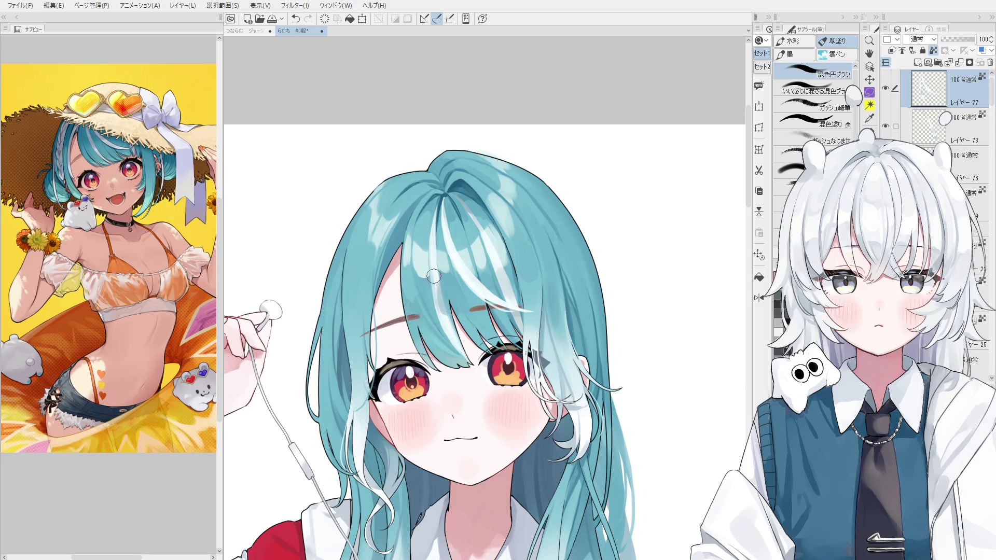
pyautogui.moveTo(443, 316); pyautogui.dragTo(456, 339)
pyautogui.hotkey('ctrl', 'z')
pyautogui.keyDown('alt'); pyautogui.click(440, 322); pyautogui.keyUp('alt')
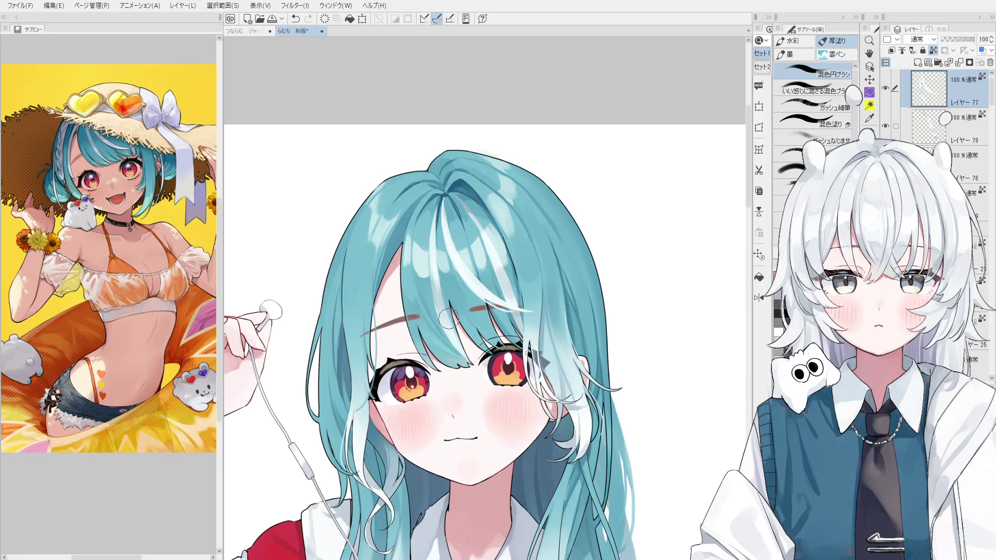
pyautogui.scroll(1, 460, 244)
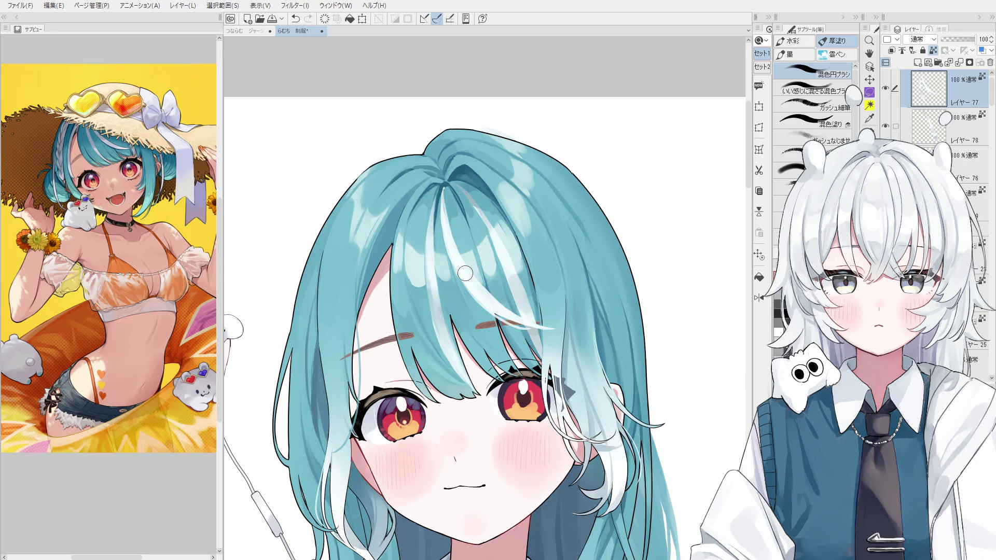
pyautogui.scroll(1, 467, 265)
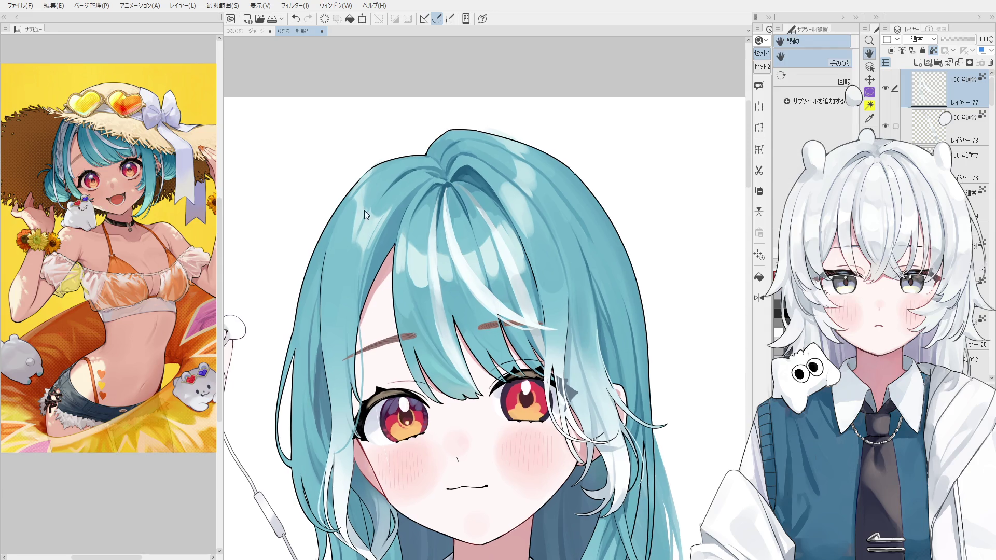
pyautogui.scroll(1, 467, 265)
pyautogui.press('space')
pyautogui.moveTo(375, 358); pyautogui.dragTo(415, 398)
pyautogui.click(928, 131)
pyautogui.press('b')
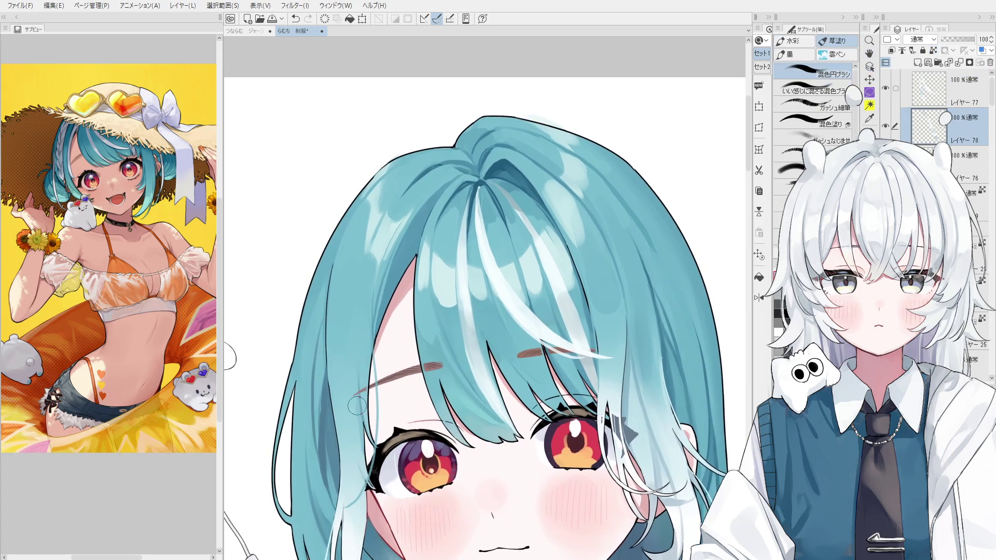
# Compare the left hair highlight strand with and without via undo/redo and lay a first repaint.
pyautogui.hotkey('ctrl', 'z')
pyautogui.hotkey('ctrl', 'y')
pyautogui.hotkey('ctrl', 'z')
pyautogui.moveTo(400, 268); pyautogui.dragTo(394, 401)
pyautogui.hotkey('ctrl', 'z')
pyautogui.hotkey('ctrl', 'y')
pyautogui.hotkey('ctrl', 'z')
pyautogui.hotkey('ctrl', 'y')
pyautogui.hotkey('ctrl', 'z')
# Repaint the left highlight strand in several attempts, undoing each until it reads thinner and paler.
pyautogui.hotkey('ctrl', 'z')
pyautogui.moveTo(367, 428); pyautogui.dragTo(409, 259)
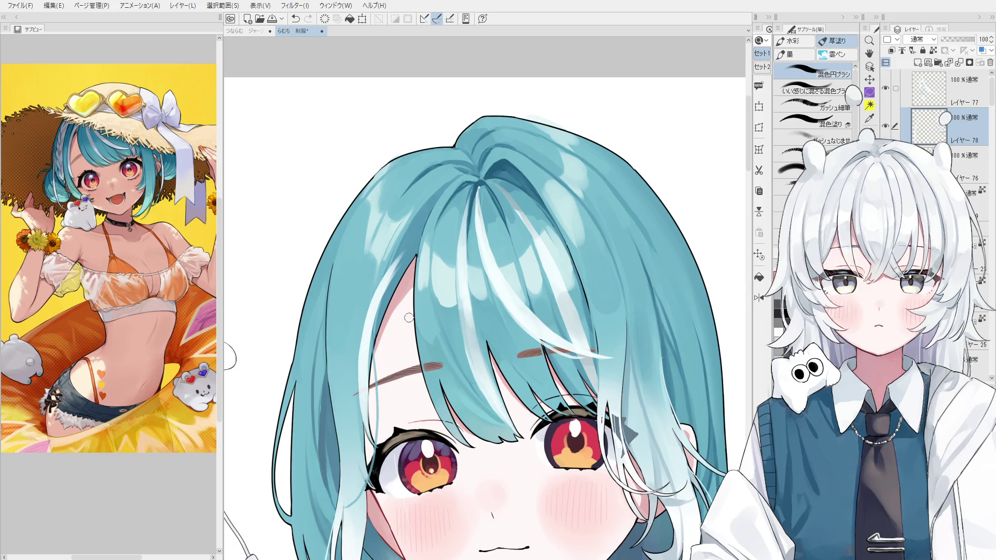
pyautogui.moveTo(360, 340); pyautogui.dragTo(420, 211)
pyautogui.hotkey('ctrl', 'z')
pyautogui.moveTo(373, 296); pyautogui.dragTo(444, 191)
pyautogui.scroll(-1, 402, 269)
pyautogui.moveTo(377, 346); pyautogui.dragTo(402, 270)
pyautogui.hotkey('ctrl', 'z')
pyautogui.moveTo(380, 358); pyautogui.dragTo(402, 276)
pyautogui.hotkey('ctrl', 'z')
pyautogui.hotkey('ctrl', 'z')
# Settle the thin pale highlight strand on the left hair and add a light stroke higher up.
pyautogui.moveTo(374, 381); pyautogui.dragTo(410, 260)
pyautogui.hotkey('ctrl', 'z')
pyautogui.moveTo(379, 335); pyautogui.dragTo(412, 253)
pyautogui.scroll(-1, 420, 274)
pyautogui.scroll(-2, 419, 274)
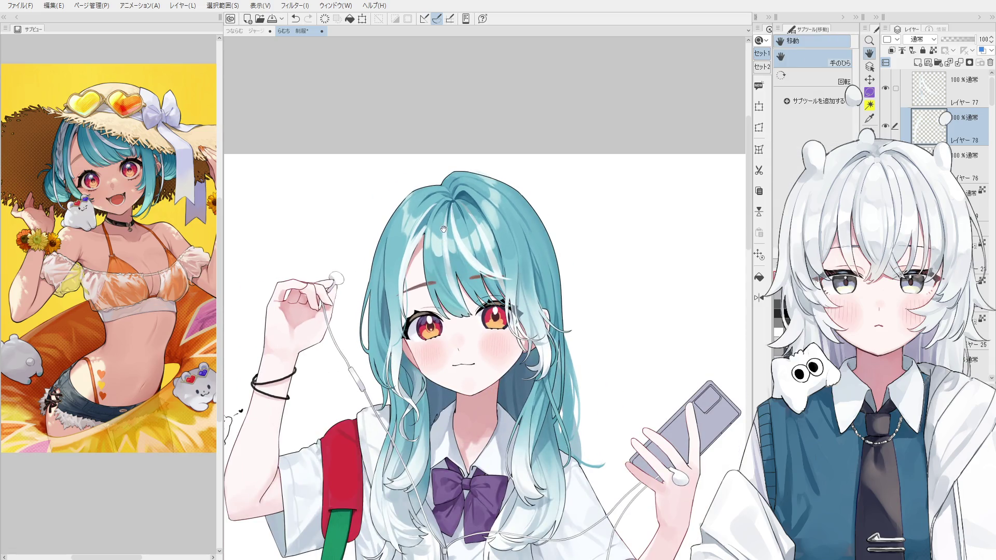
pyautogui.scroll(1, 468, 233)
pyautogui.scroll(1, 469, 235)
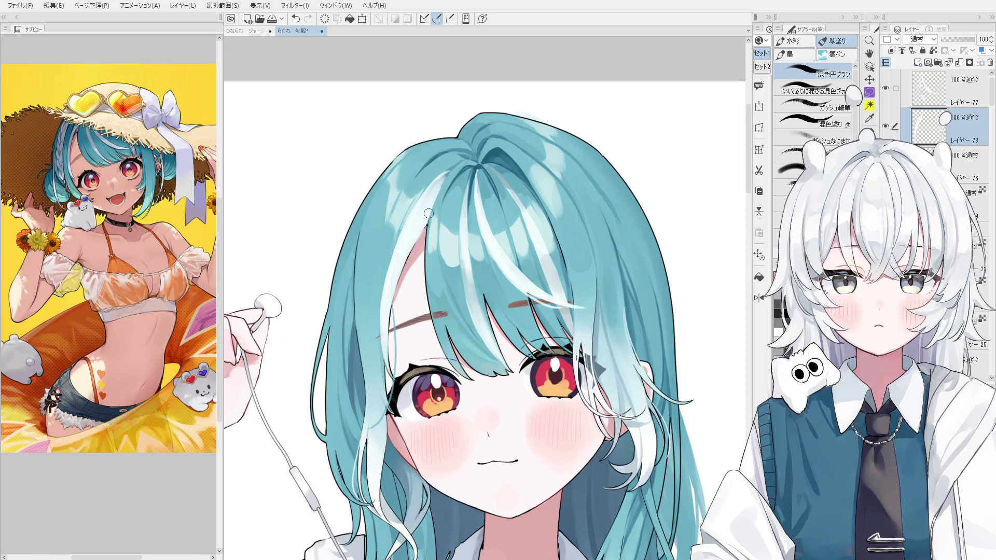
pyautogui.press('e')
pyautogui.scroll(1, 439, 206)
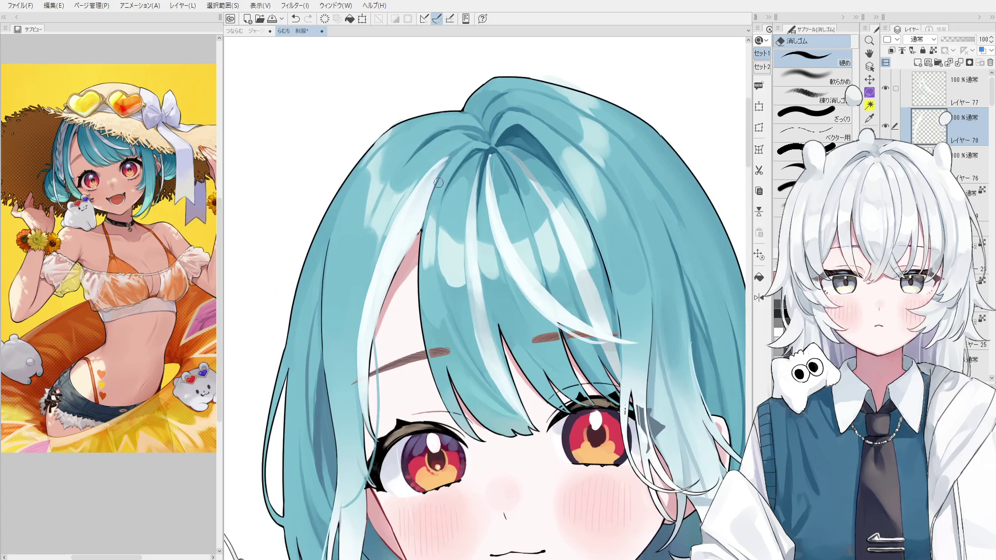
pyautogui.press('b')
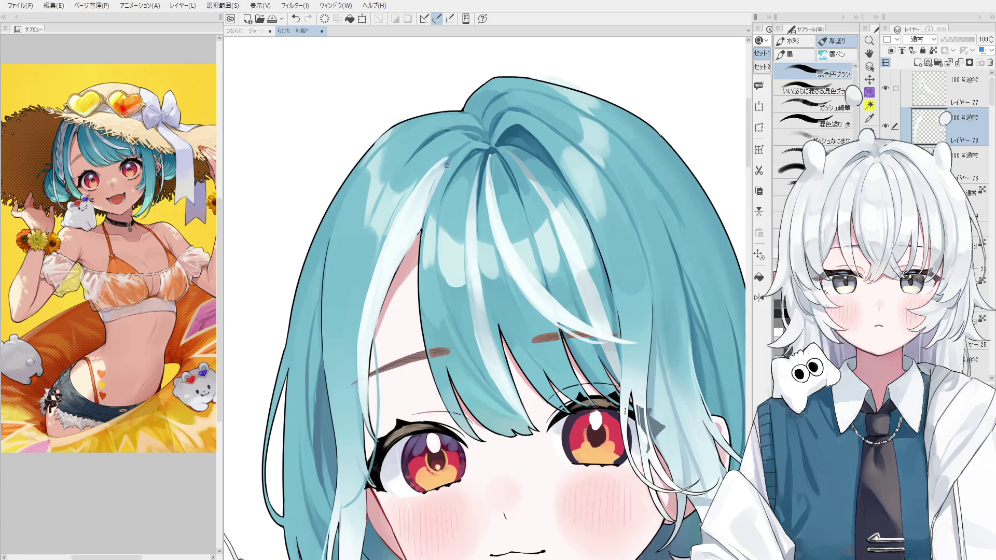
pyautogui.scroll(-1, 467, 187)
pyautogui.scroll(-1, 519, 174)
pyautogui.scroll(1, 519, 174)
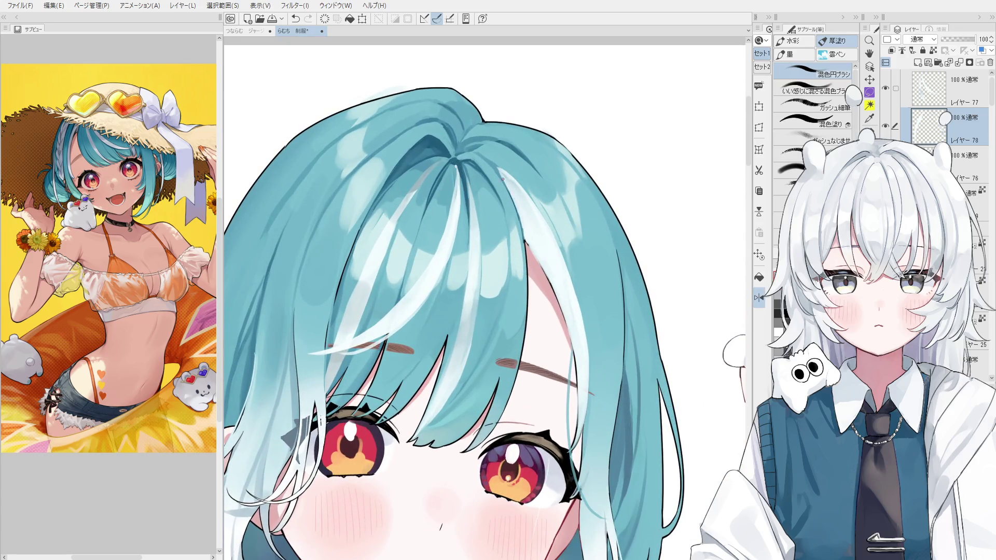
pyautogui.moveTo(508, 192); pyautogui.dragTo(521, 232)
pyautogui.press('e')
pyautogui.scroll(1, 521, 236)
pyautogui.scroll(3, 516, 234)
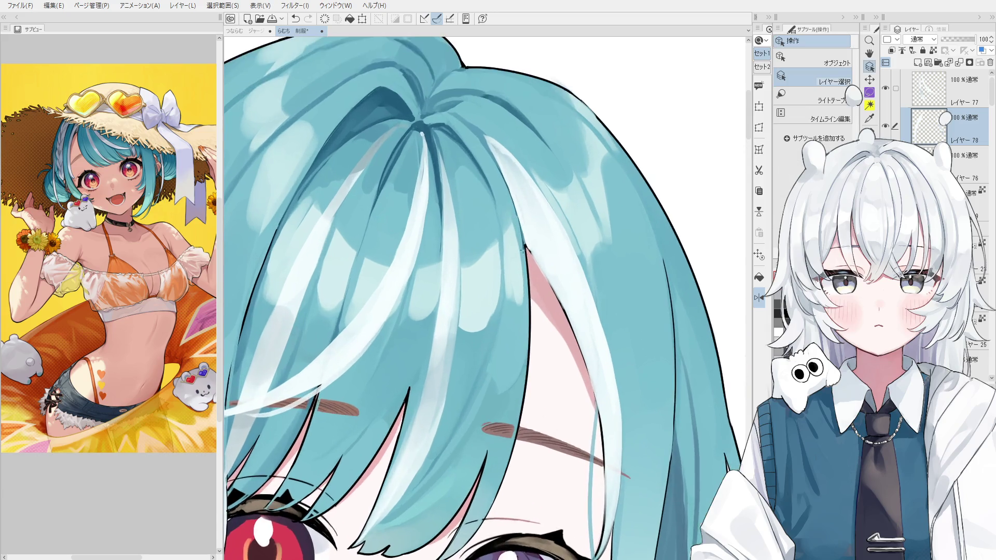
# Return to layer 78 with the brush and tilt the canvas view slightly.
pyautogui.keyDown('ctrl'); pyautogui.keyDown('shift'); pyautogui.click(521, 226); pyautogui.keyUp('shift'); pyautogui.keyUp('ctrl')
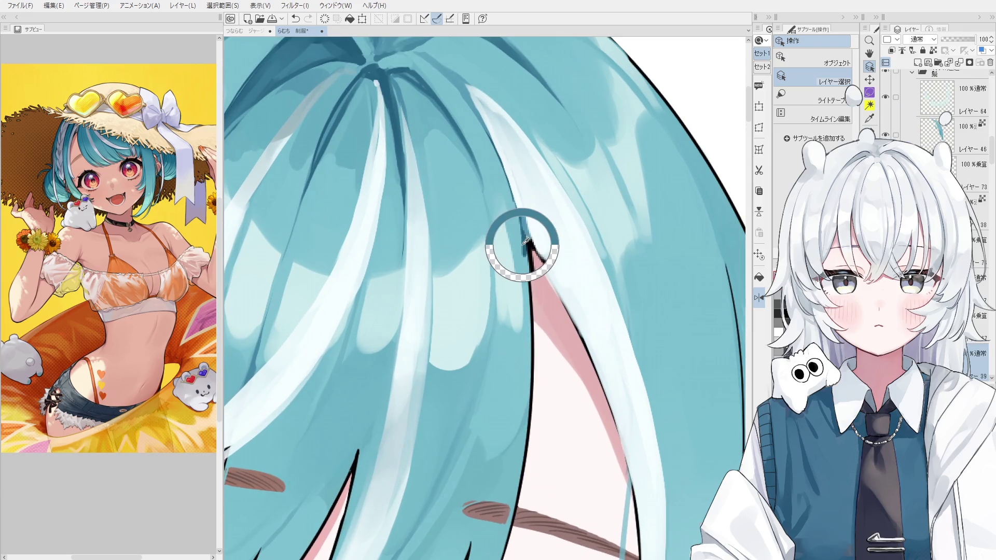
pyautogui.press('b')
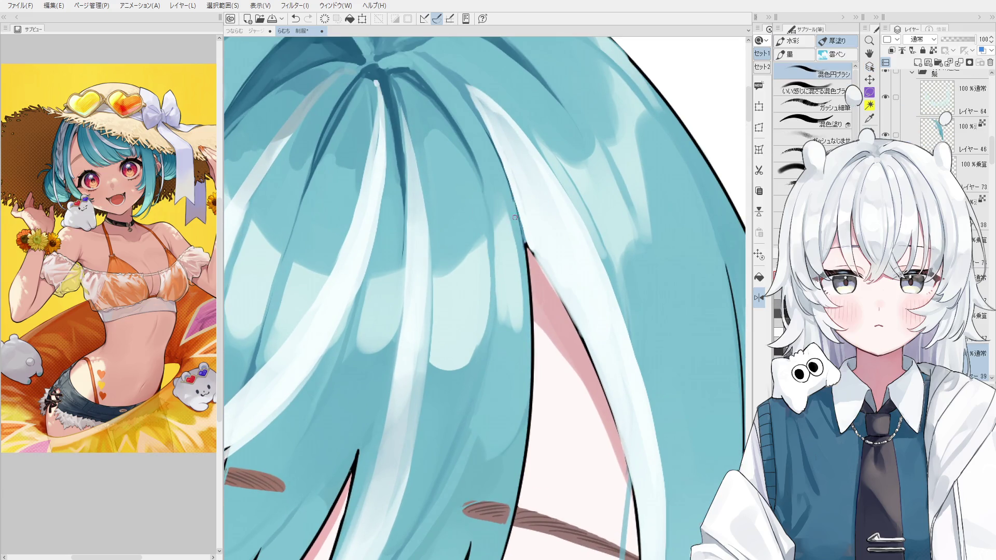
pyautogui.scroll(-1, 506, 191)
pyautogui.scroll(-1, 497, 179)
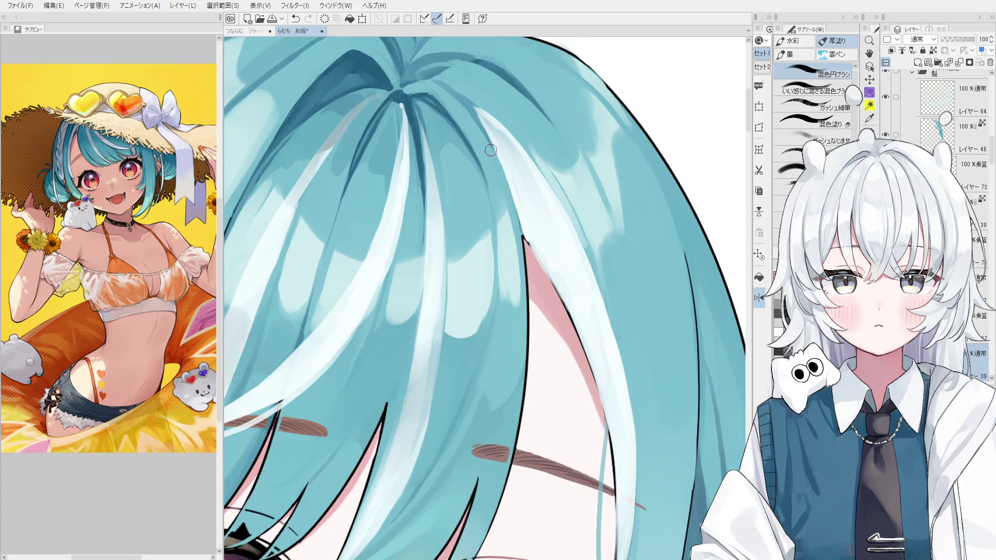
pyautogui.scroll(-1, 481, 138)
pyautogui.keyDown('ctrl'); pyautogui.keyDown('shift'); pyautogui.click(489, 143); pyautogui.keyUp('shift'); pyautogui.keyUp('ctrl')
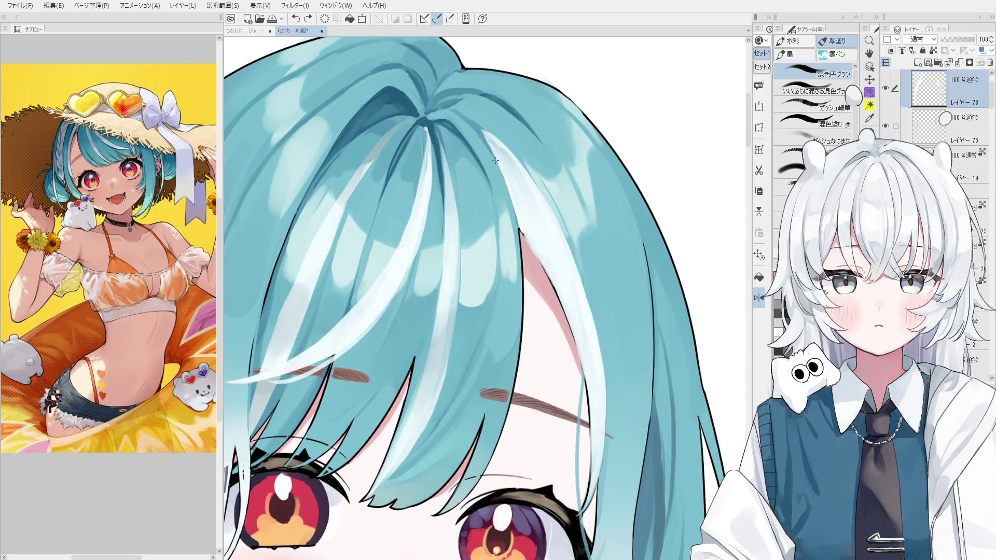
pyautogui.scroll(-1, 495, 160)
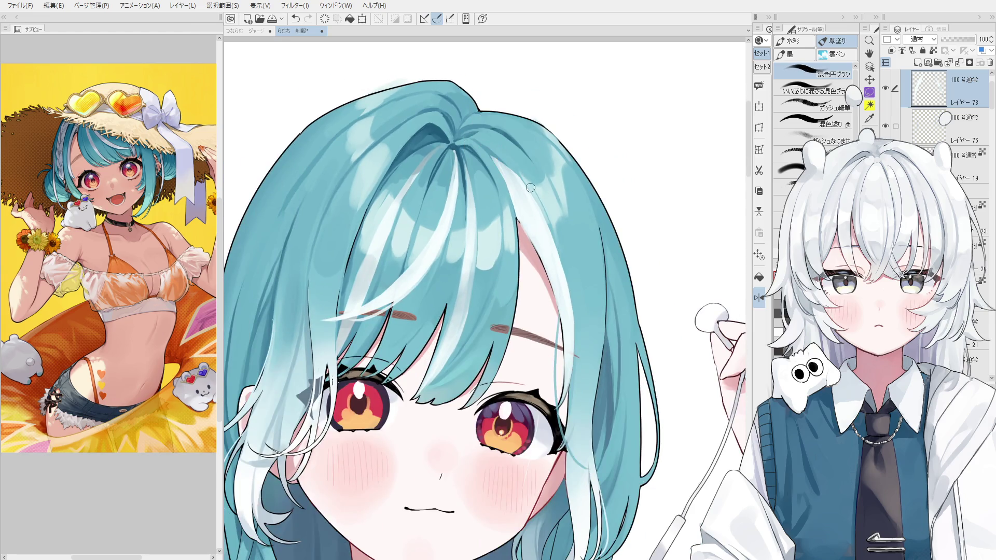
pyautogui.scroll(-1, 523, 181)
pyautogui.scroll(-1, 490, 183)
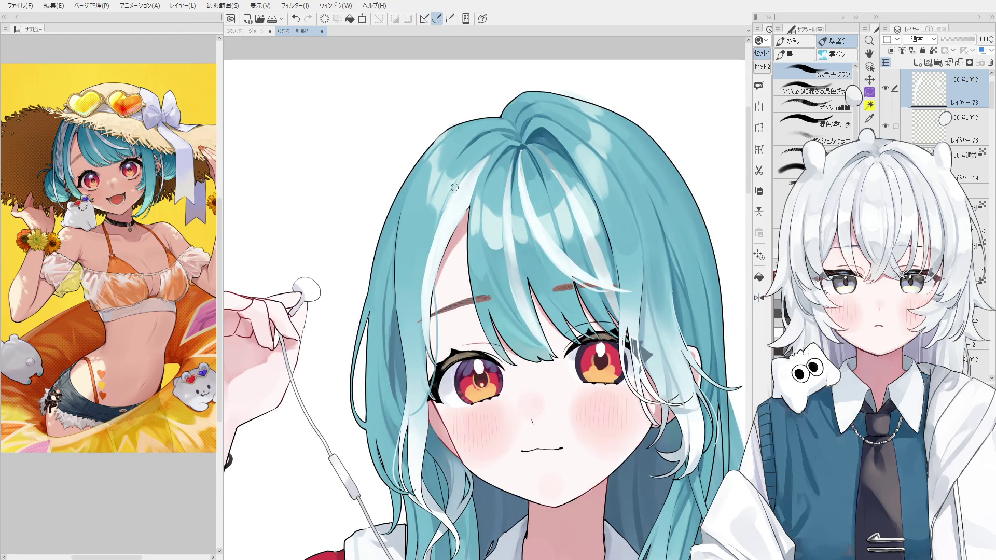
pyautogui.hotkey('shift', 'space')
pyautogui.moveTo(511, 206); pyautogui.dragTo(531, 231)
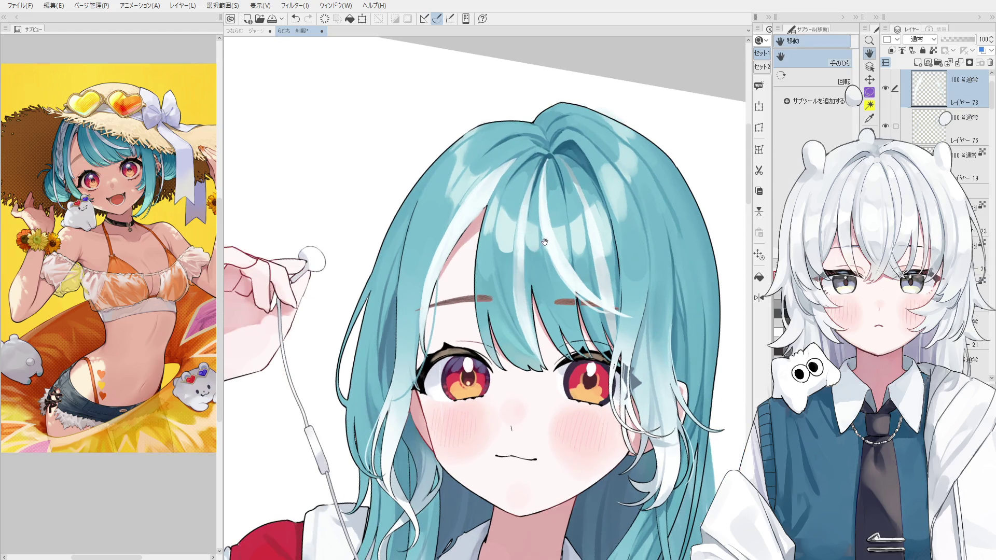
pyautogui.scroll(1, 546, 235)
pyautogui.scroll(1, 529, 229)
pyautogui.press('e')
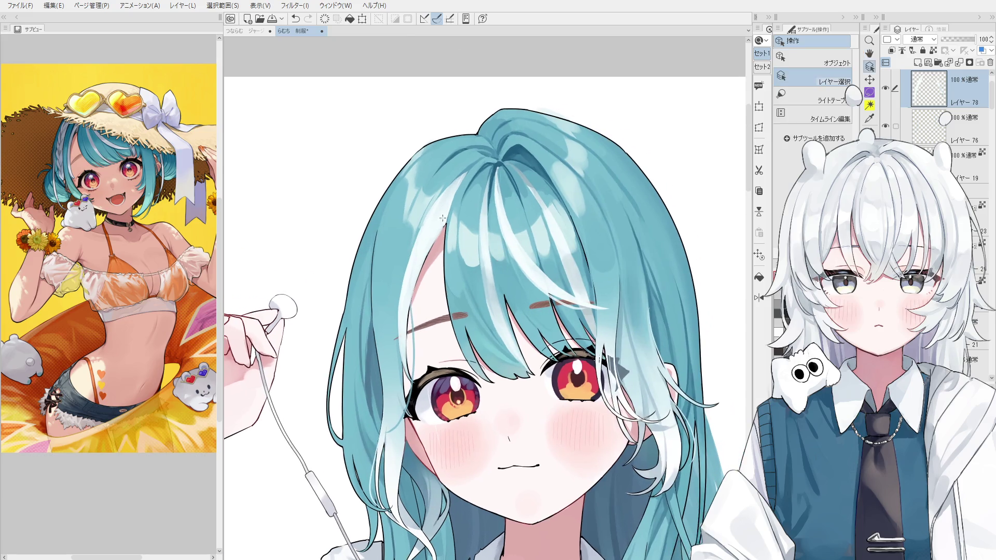
pyautogui.scroll(1, 440, 219)
pyautogui.scroll(2, 427, 268)
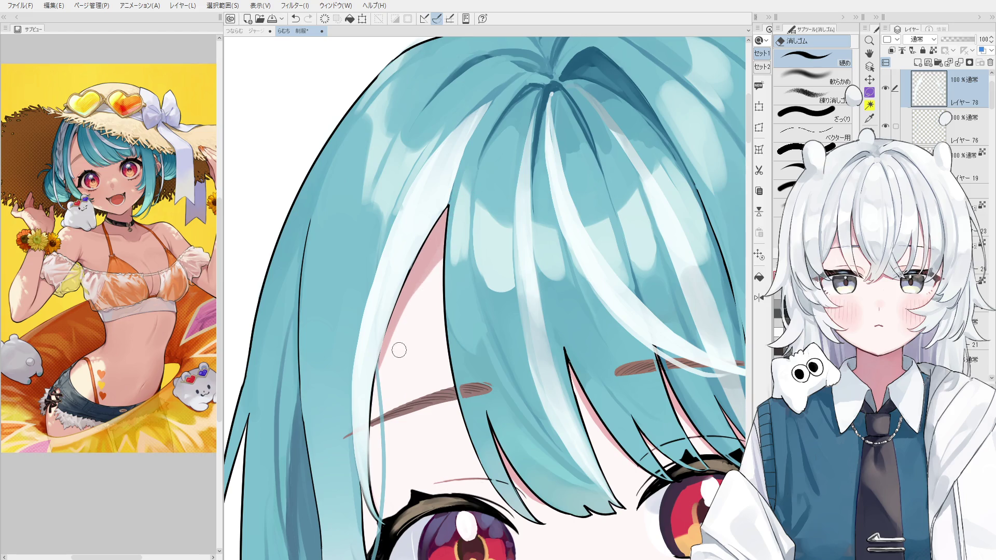
# Rotate the view counter-clockwise, pick layer 76 from the canvas for erasing and zoom in.
pyautogui.press('-')
pyautogui.press('-')
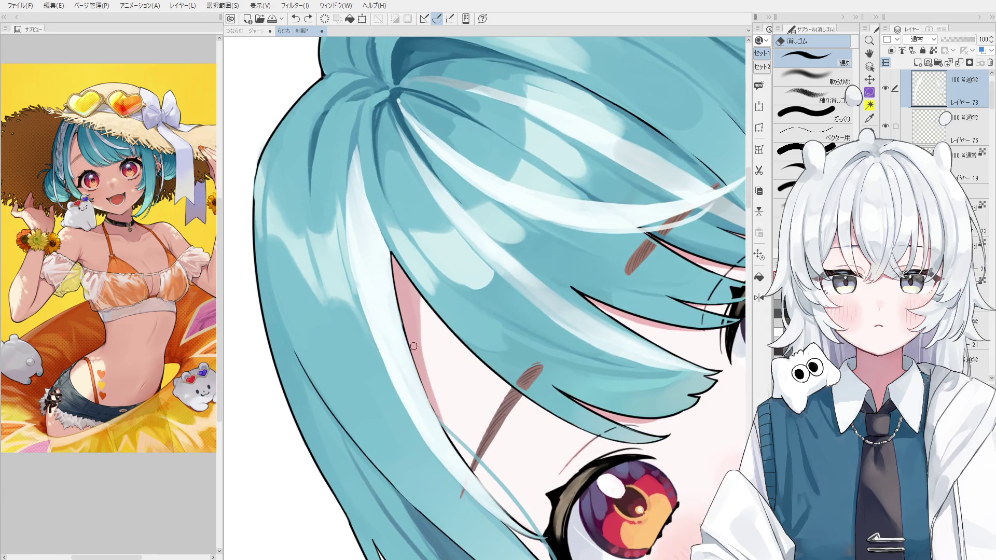
pyautogui.press('^')
pyautogui.press('^')
pyautogui.press('^')
pyautogui.press('^')
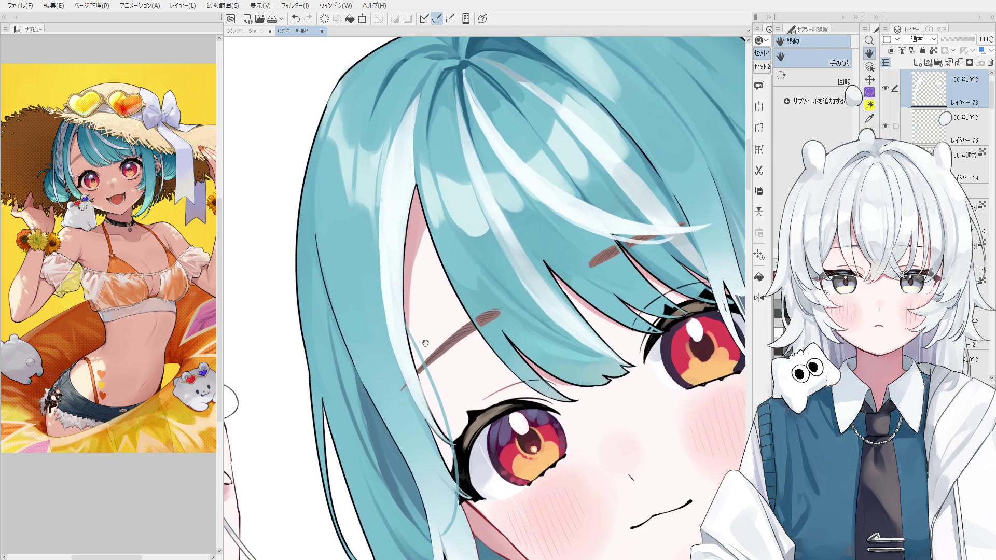
pyautogui.press('^')
pyautogui.keyDown('ctrl'); pyautogui.keyDown('shift'); pyautogui.click(417, 346); pyautogui.keyUp('shift'); pyautogui.keyUp('ctrl')
pyautogui.press('e')
pyautogui.press('^')
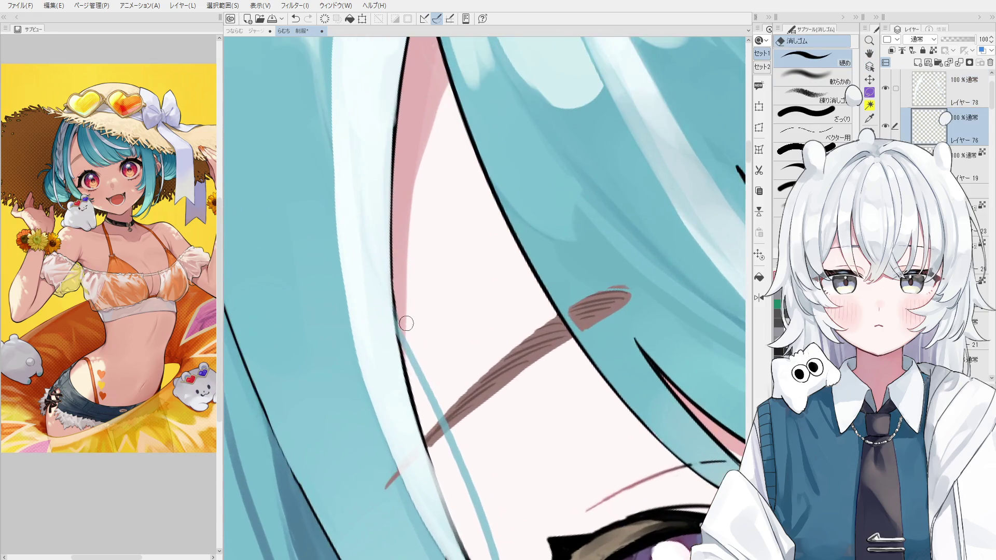
pyautogui.press('-')
pyautogui.press('^')
# Level and mirror the view, then draw a thin teal strand curving down the right side on layer 78.
pyautogui.hotkey('ctrl', 'shift')
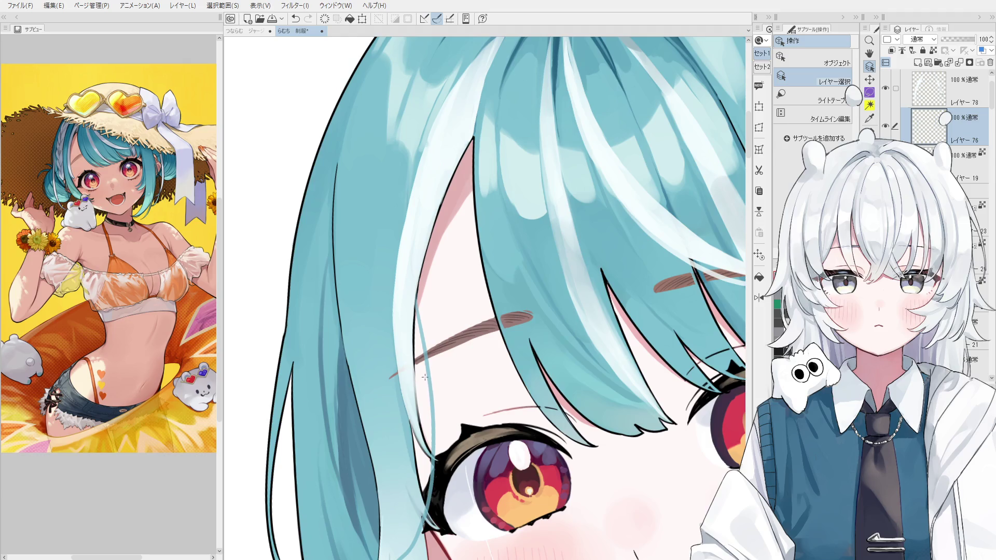
pyautogui.press('^')
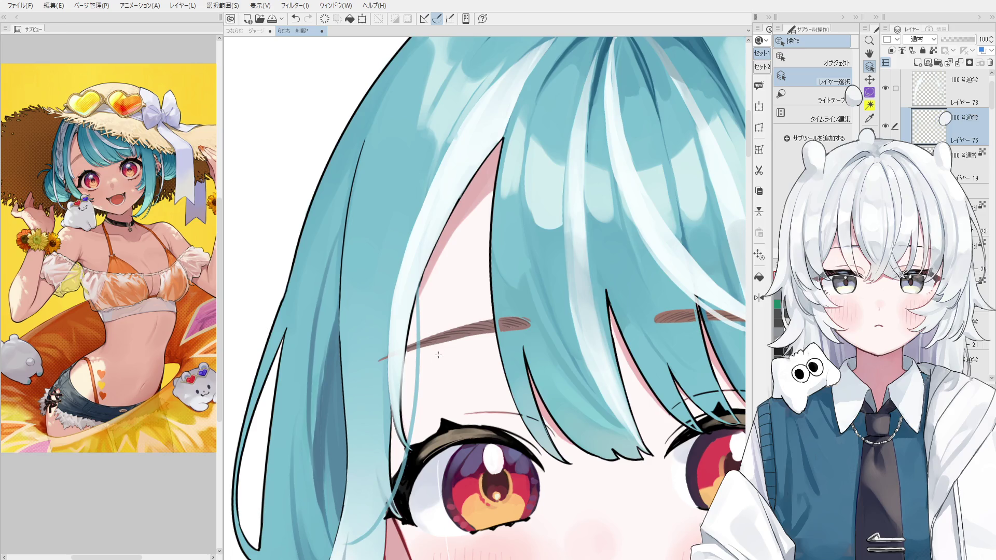
pyautogui.press('h')
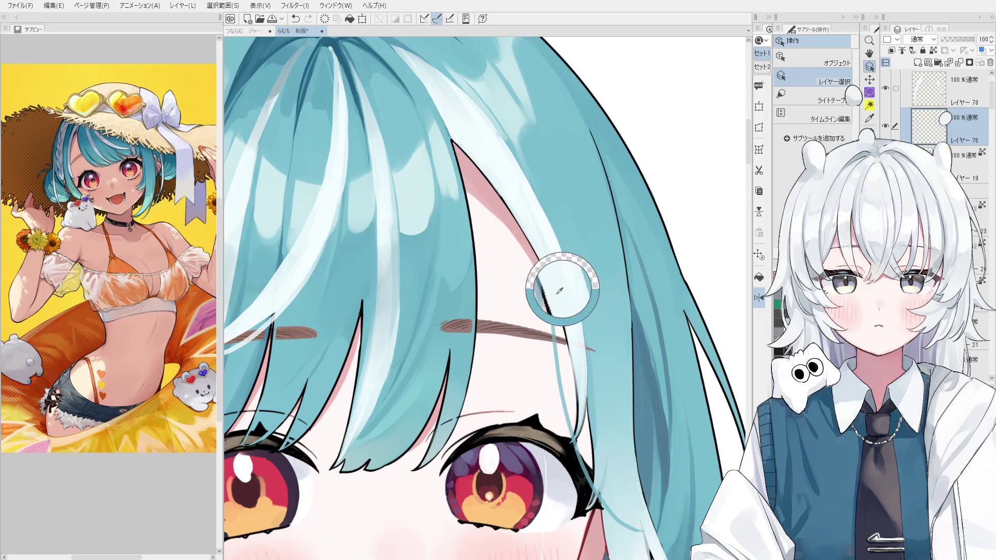
pyautogui.scroll(1, 931, 129)
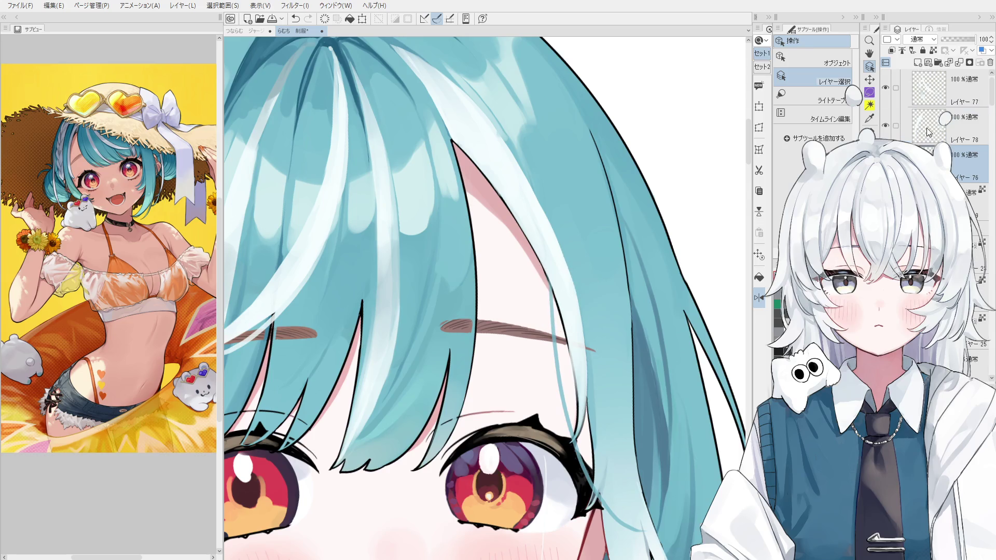
pyautogui.click(930, 134)
pyautogui.moveTo(547, 274); pyautogui.dragTo(576, 440)
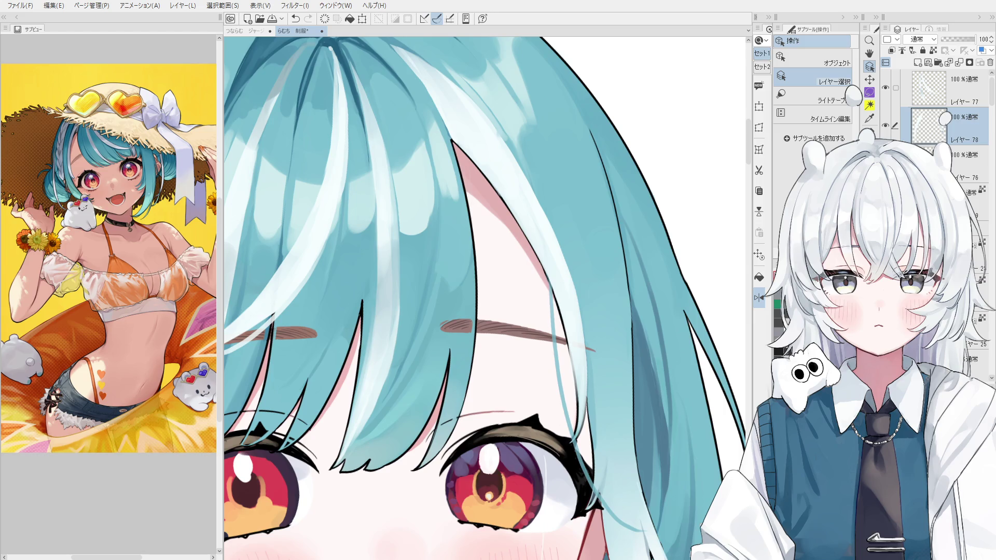
pyautogui.scroll(1, 933, 117)
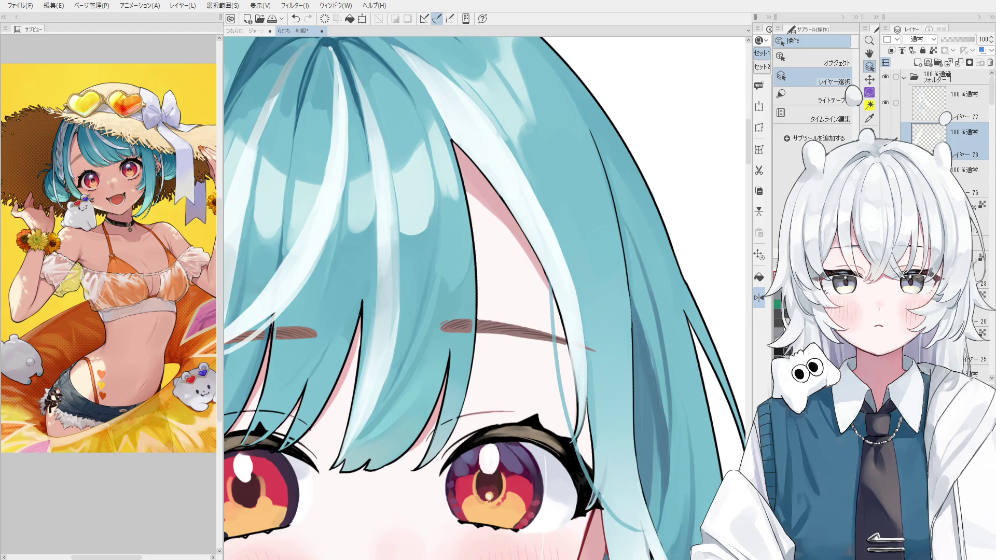
pyautogui.scroll(1, 934, 124)
# Work on layer 76 with the eraser, panning the view toward the face.
pyautogui.click(930, 103)
pyautogui.scroll(-2, 530, 291)
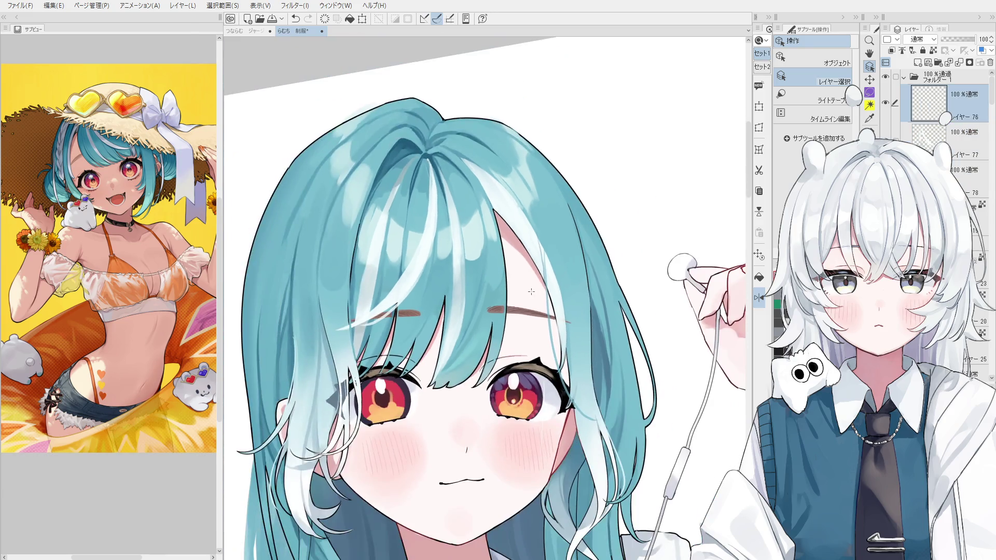
pyautogui.scroll(1, 540, 293)
pyautogui.scroll(1, 539, 293)
pyautogui.press('e')
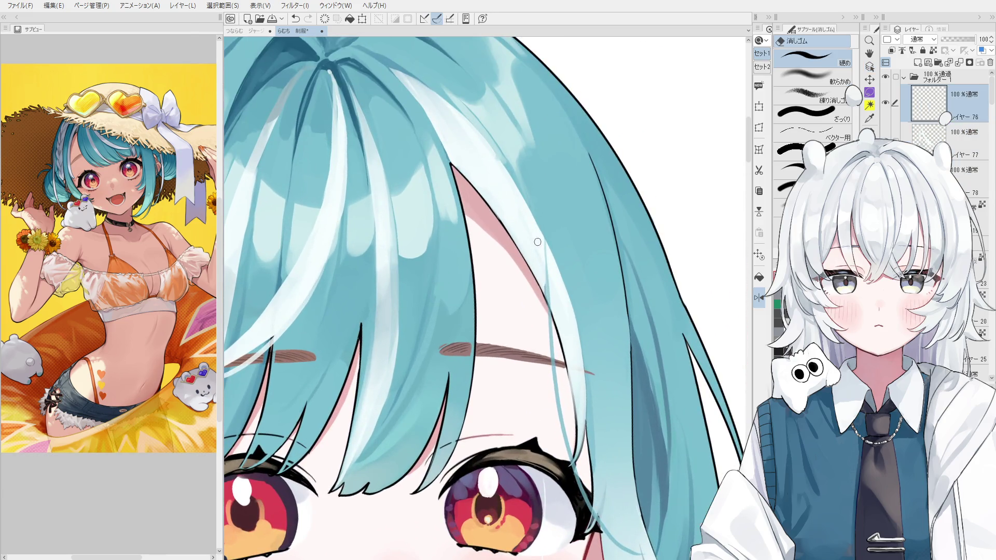
pyautogui.scroll(-1, 546, 319)
pyautogui.scroll(-1, 548, 322)
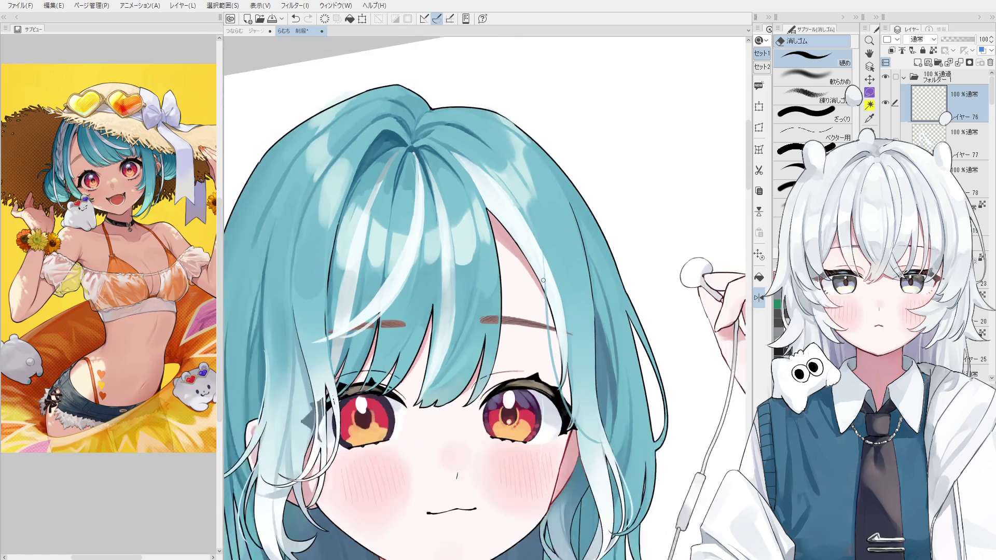
pyautogui.scroll(-1, 552, 324)
pyautogui.scroll(1, 552, 324)
pyautogui.scroll(1, 549, 334)
pyautogui.press('o')
pyautogui.scroll(1, 545, 350)
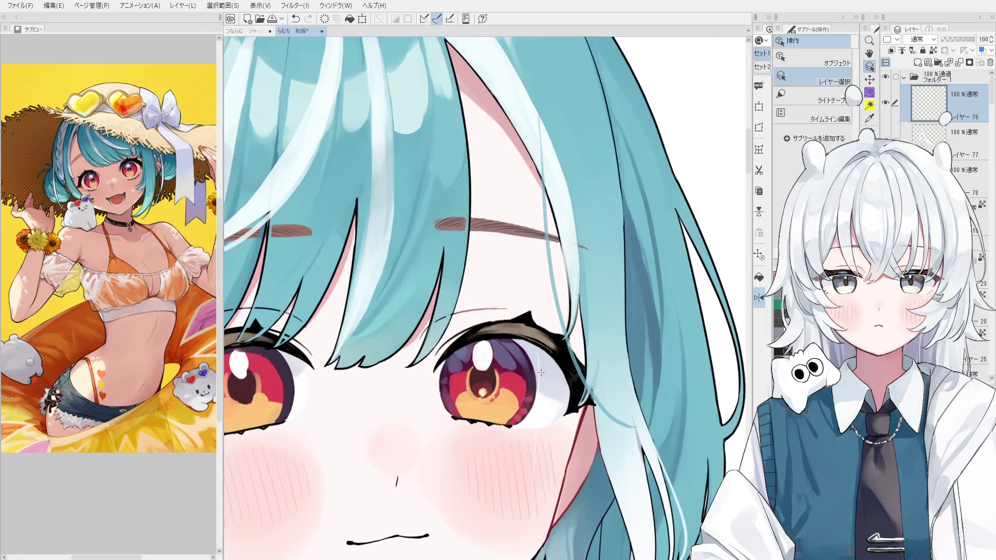
pyautogui.scroll(1, 537, 371)
pyautogui.click(537, 371)
pyautogui.press('e')
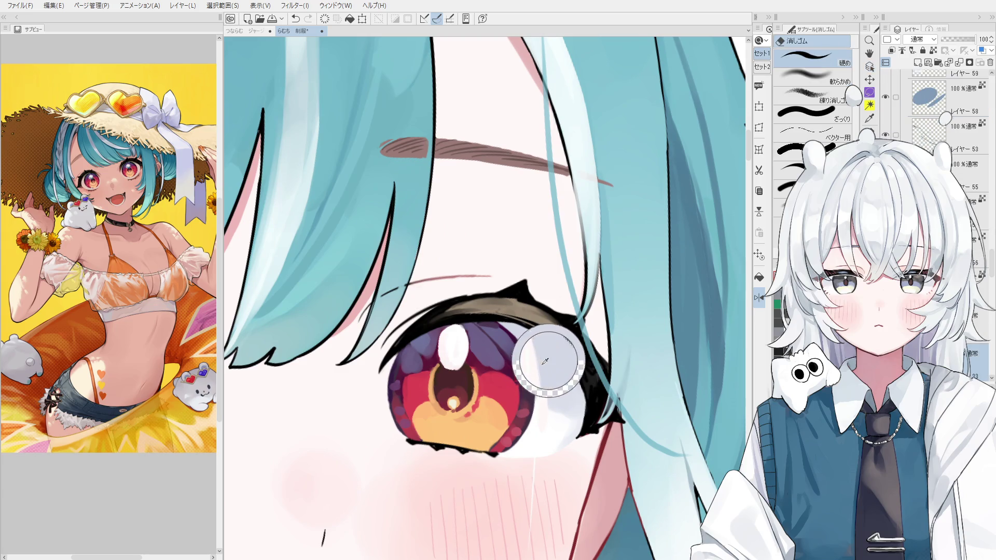
pyautogui.scroll(2, 540, 374)
pyautogui.press('h')
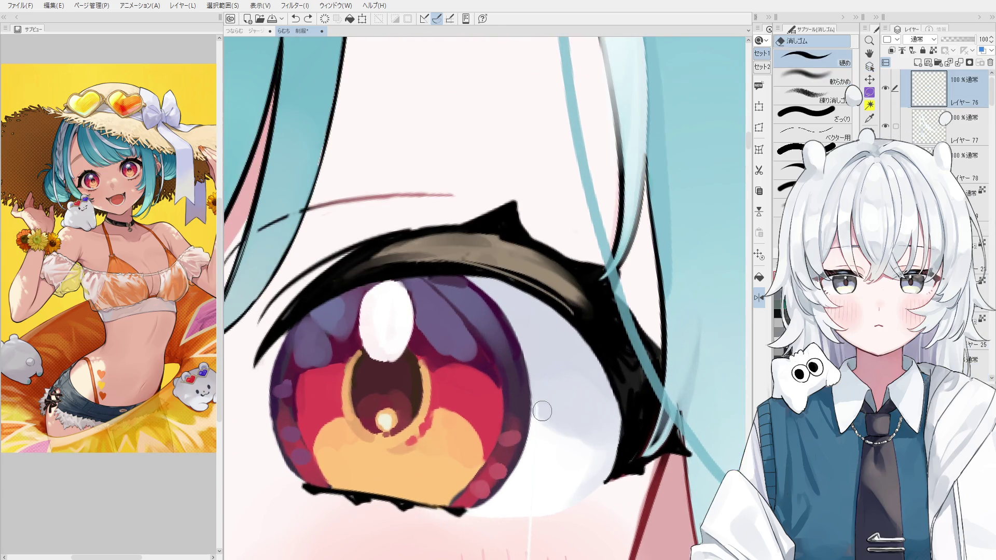
pyautogui.scroll(-2, 543, 345)
pyautogui.press('e')
pyautogui.scroll(-1, 530, 436)
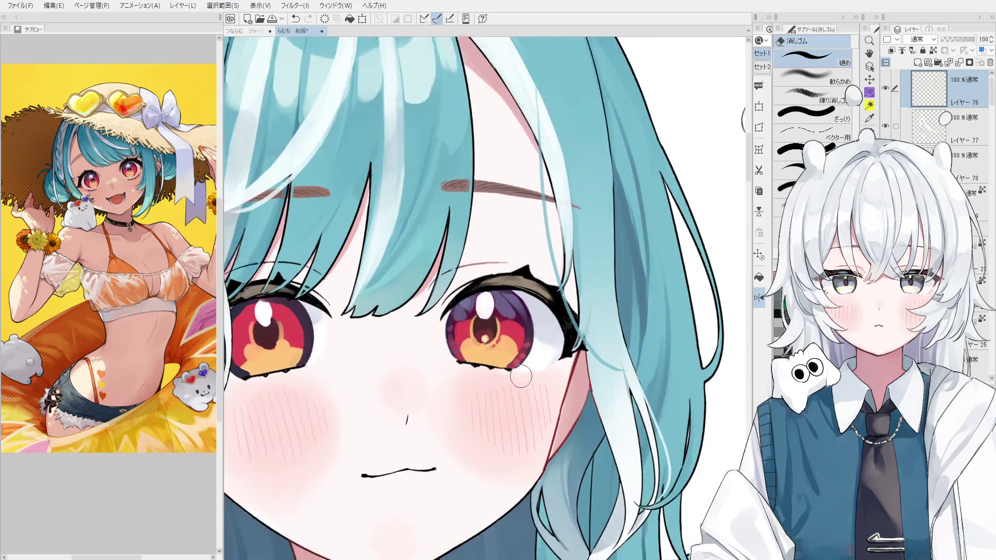
pyautogui.scroll(-1, 498, 373)
pyautogui.press('h')
pyautogui.moveTo(498, 373); pyautogui.dragTo(560, 376)
pyautogui.scroll(1, 541, 378)
# Pick layer 77 from the canvas, move it above layer 76 and save the illustration.
pyautogui.press('o')
pyautogui.click(473, 268)
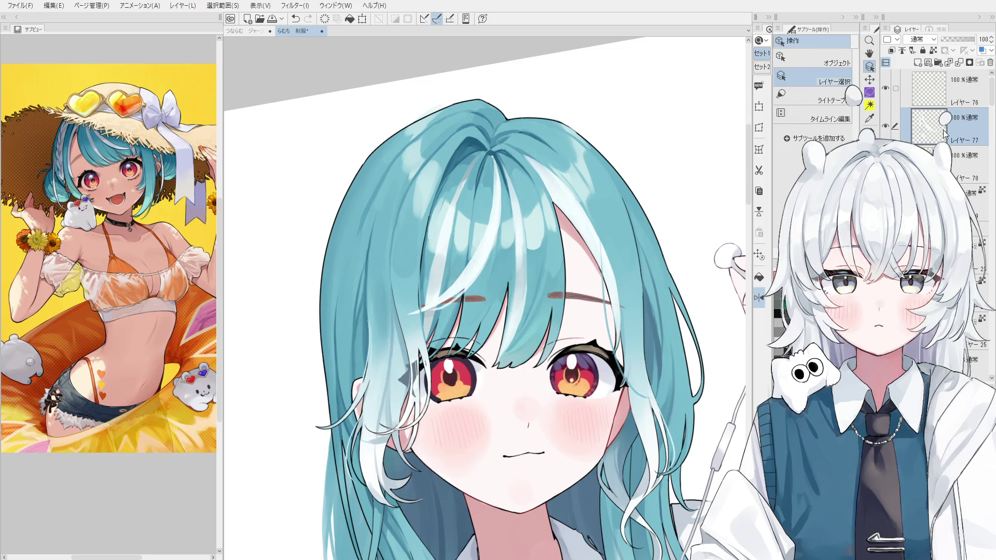
pyautogui.moveTo(937, 116); pyautogui.dragTo(939, 87)
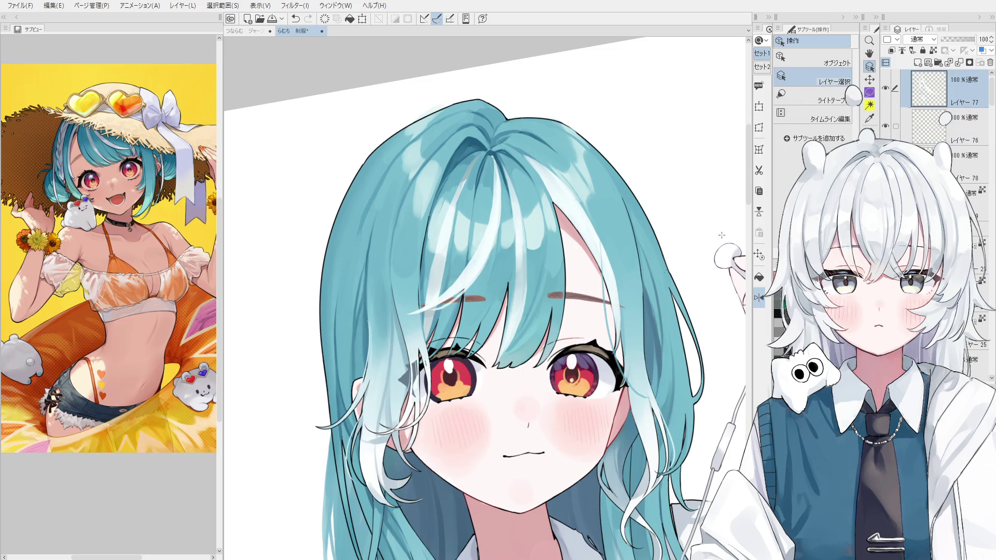
pyautogui.press('h')
pyautogui.scroll(-1, 560, 264)
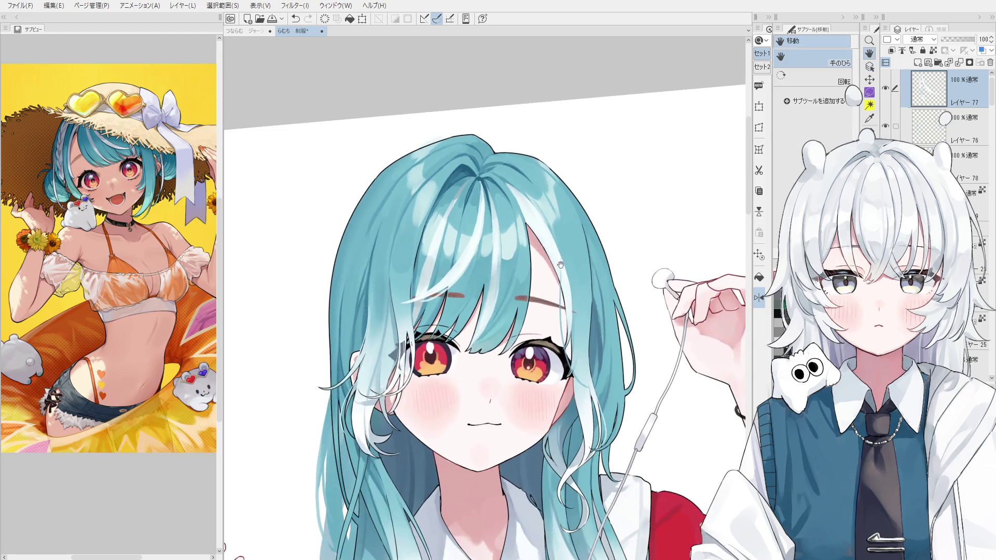
pyautogui.hotkey('ctrl', 's')
pyautogui.scroll(2, 570, 350)
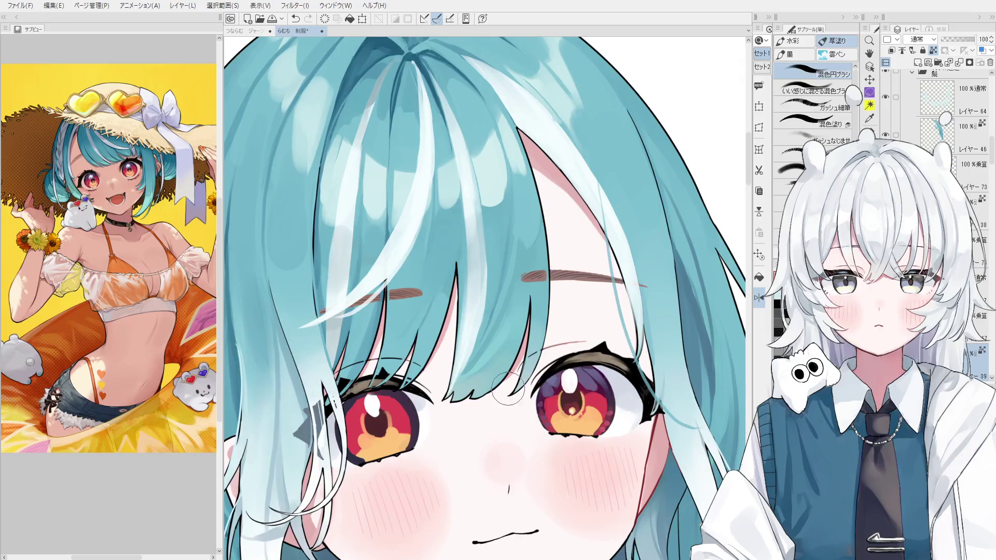
pyautogui.scroll(2, 545, 374)
pyautogui.scroll(1, 506, 395)
pyautogui.moveTo(507, 398); pyautogui.dragTo(473, 384)
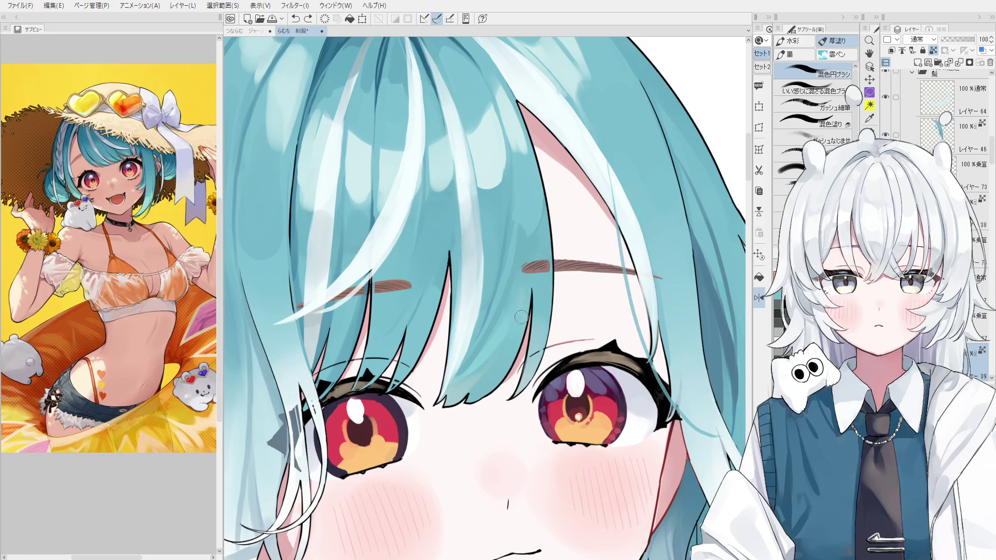
pyautogui.scroll(-2, 474, 385)
pyautogui.scroll(-1, 503, 356)
pyautogui.scroll(1, 470, 355)
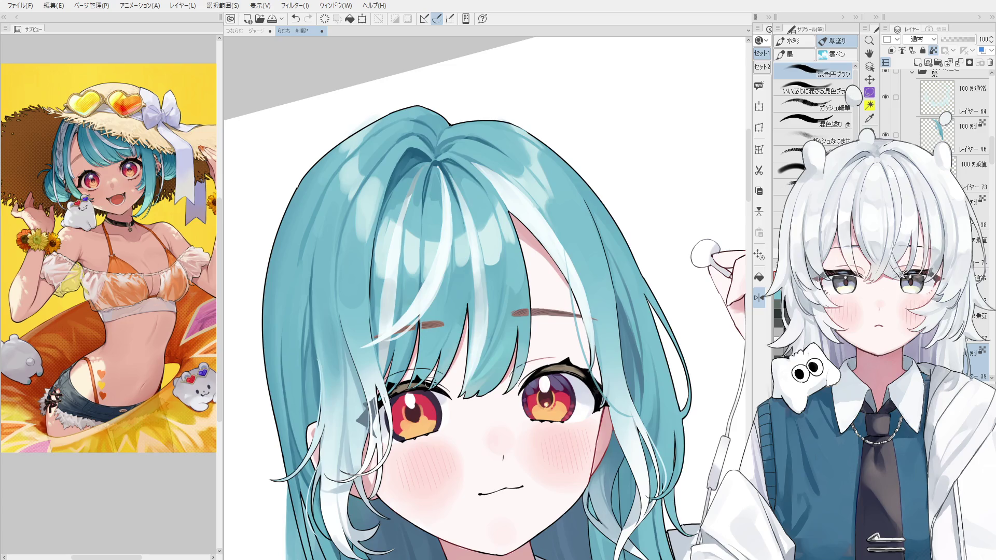
pyautogui.scroll(-1, 435, 364)
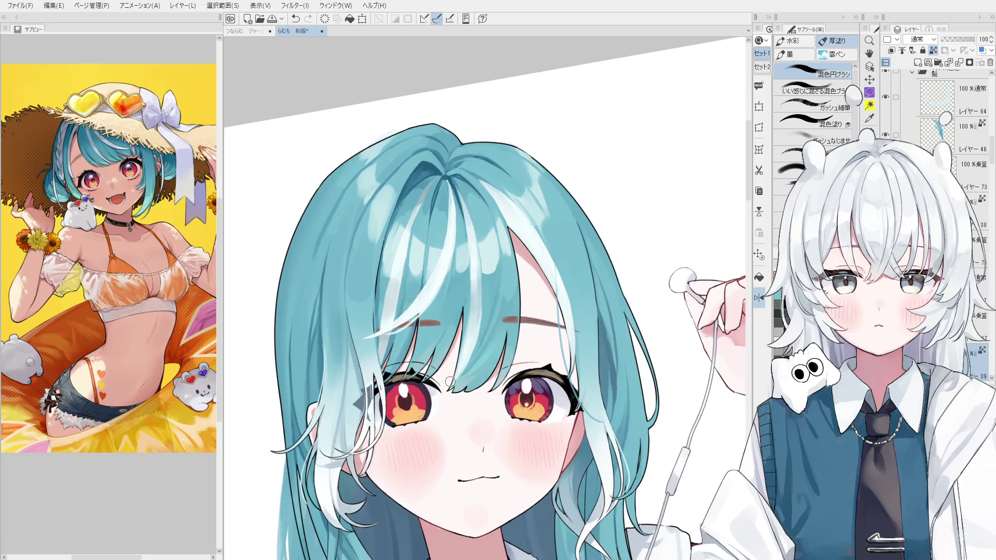
pyautogui.press('@')
pyautogui.press('-')
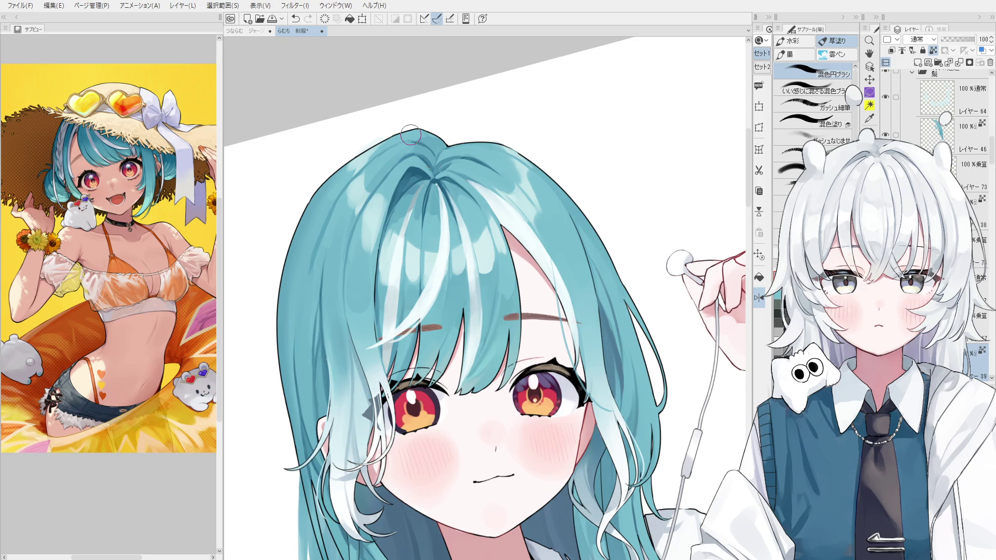
pyautogui.scroll(1, 478, 303)
pyautogui.scroll(1, 498, 307)
pyautogui.scroll(1, 511, 312)
pyautogui.moveTo(509, 311); pyautogui.dragTo(498, 329)
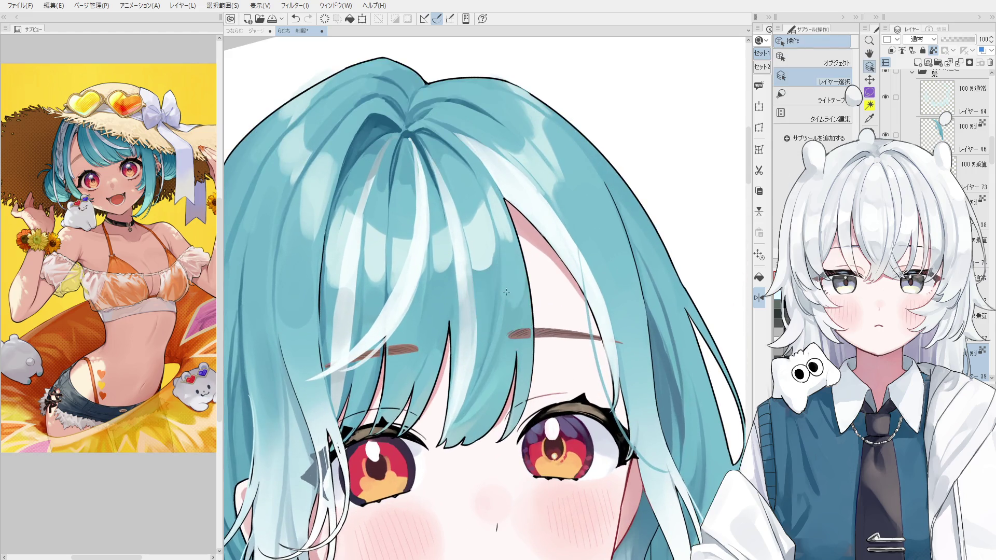
pyautogui.scroll(-1, 498, 329)
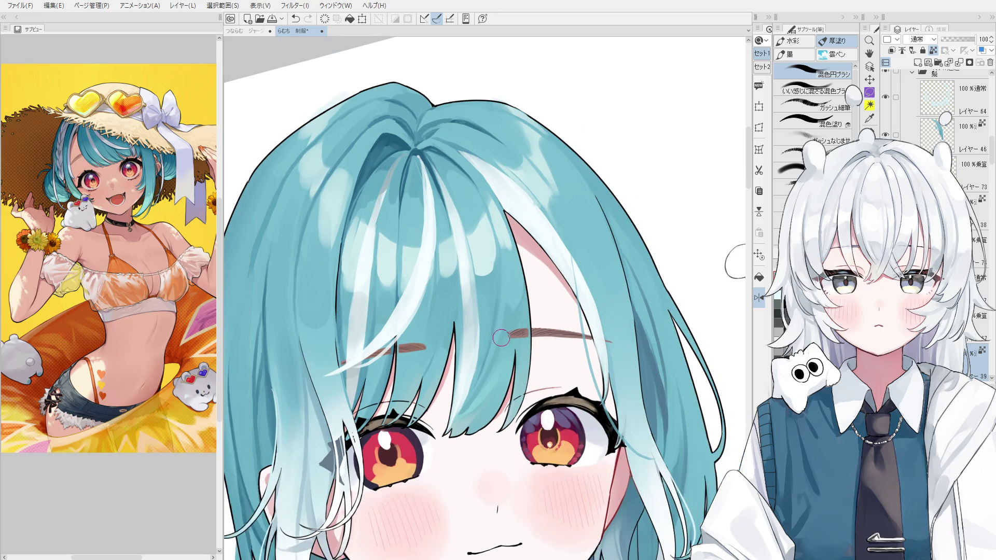
pyautogui.scroll(-1, 509, 280)
pyautogui.scroll(-1, 520, 339)
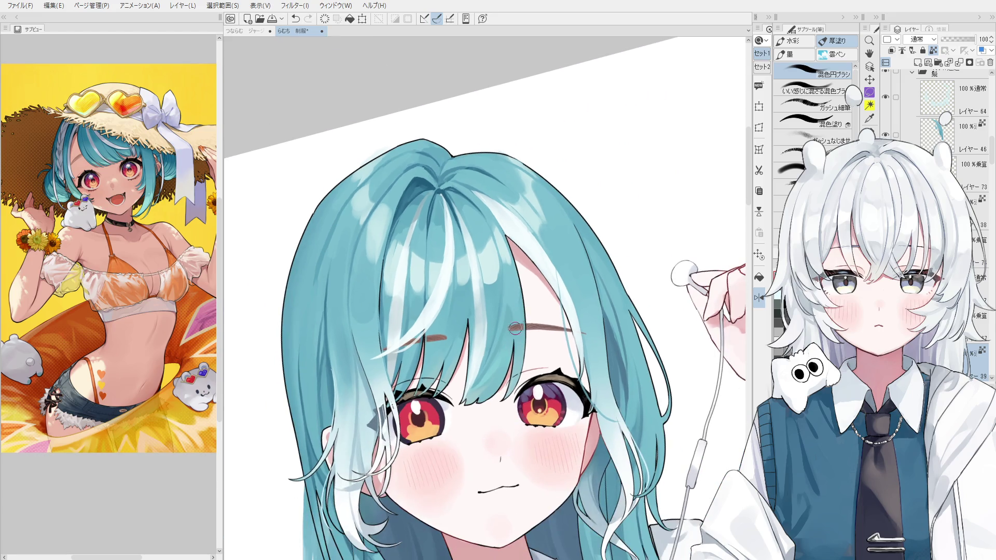
pyautogui.scroll(-1, 519, 327)
pyautogui.scroll(1, 513, 321)
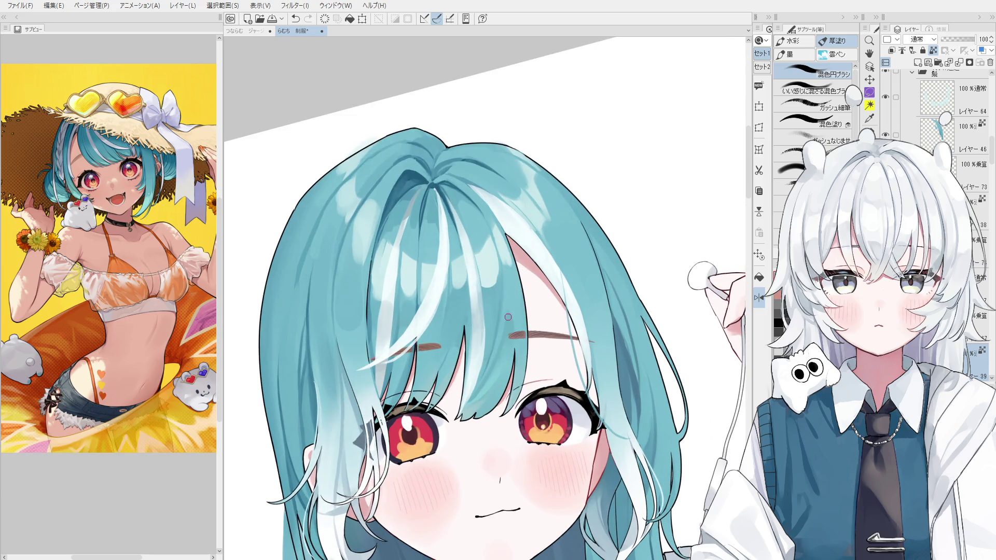
pyautogui.scroll(-1, 520, 333)
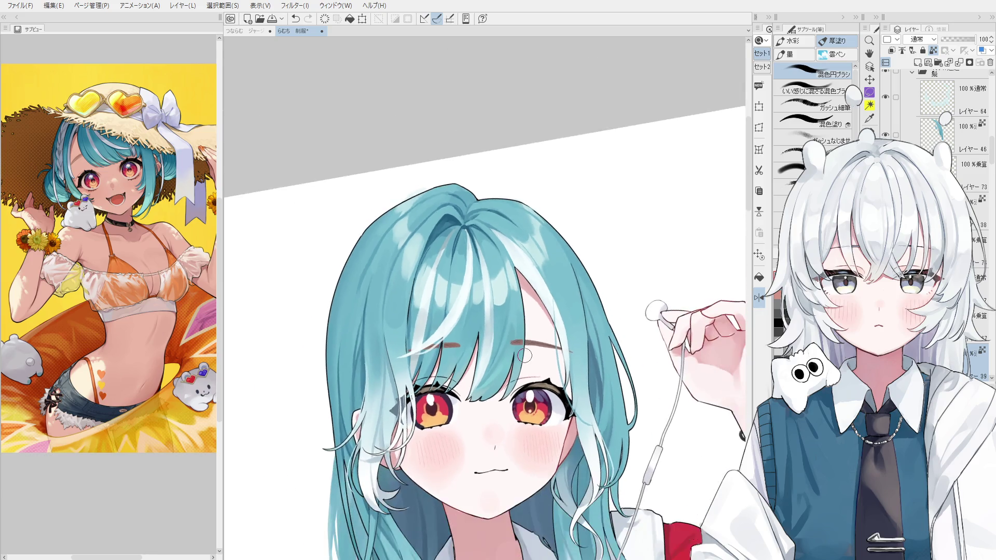
pyautogui.press('o')
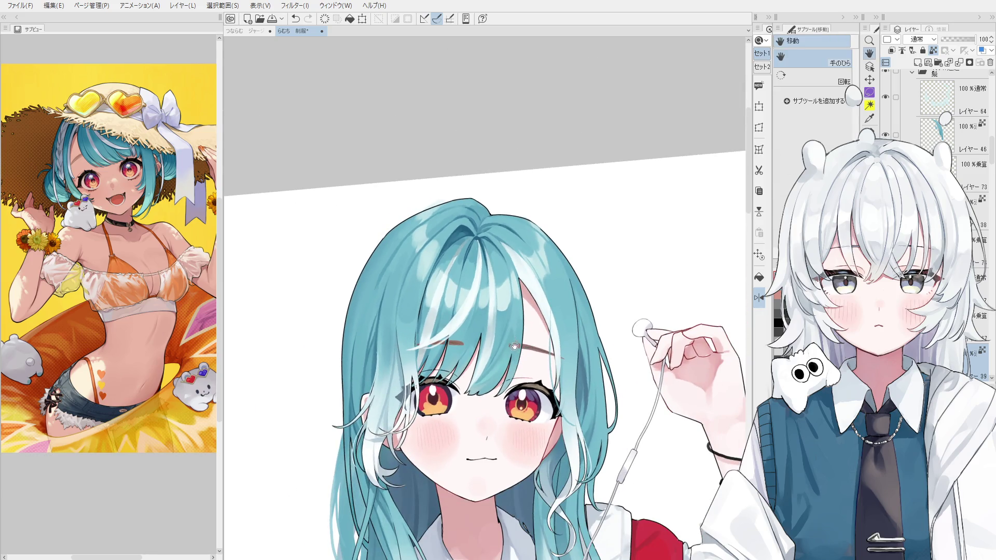
pyautogui.click(543, 284)
pyautogui.scroll(1, 537, 290)
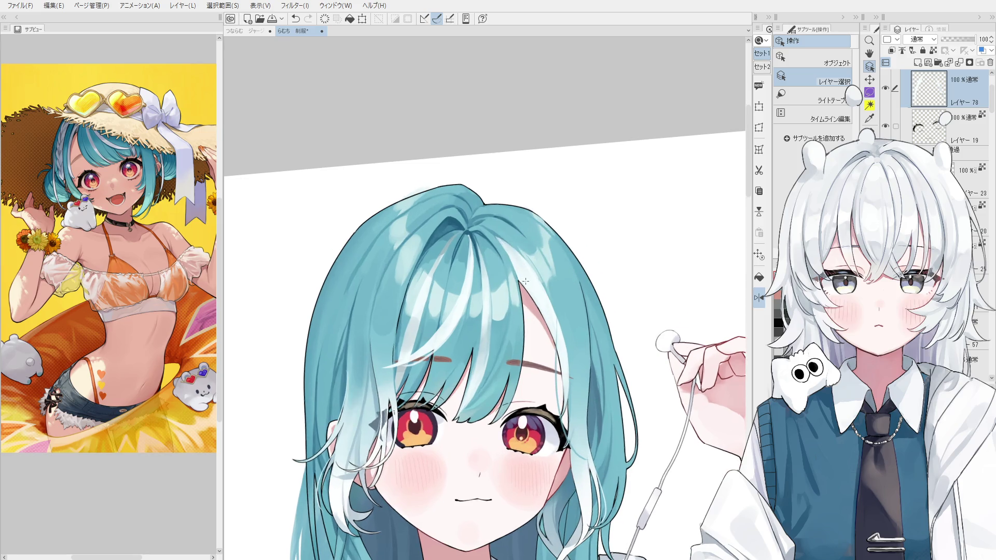
# Straighten the view and erase parts of the light highlight strands over the forehead hair on layer 78.
pyautogui.press('@')
pyautogui.press('b')
pyautogui.scroll(2, 521, 271)
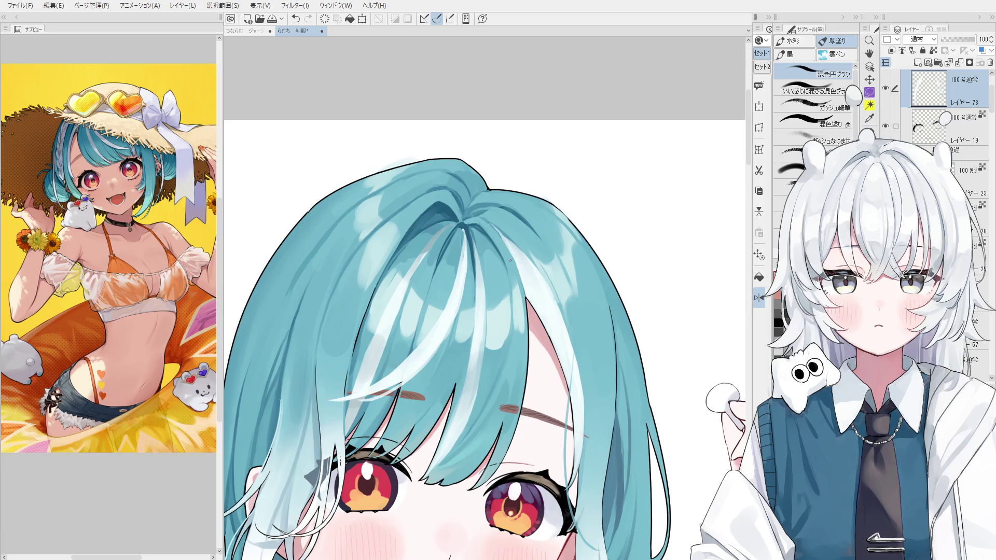
pyautogui.hotkey('ctrl', 'z')
pyautogui.scroll(-1, 515, 272)
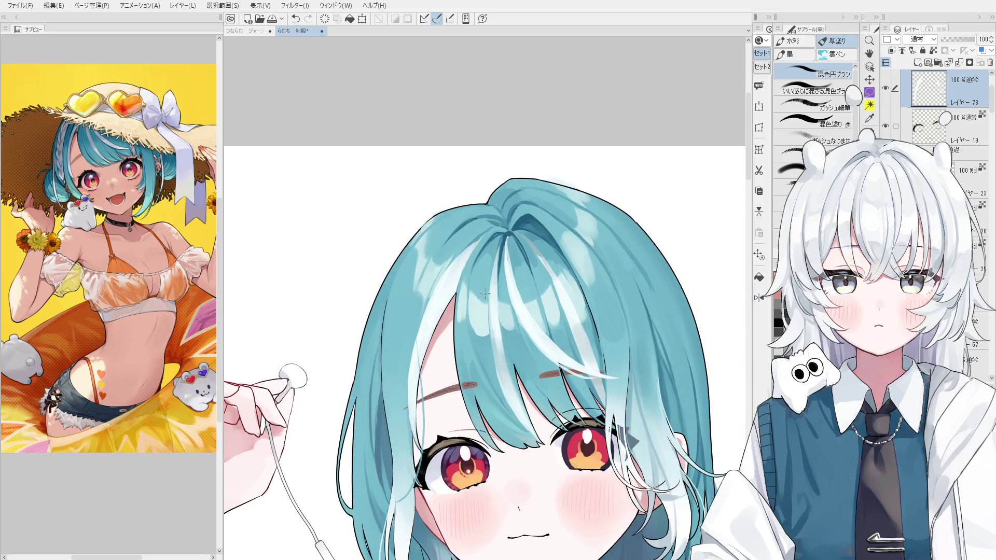
pyautogui.scroll(1, 480, 287)
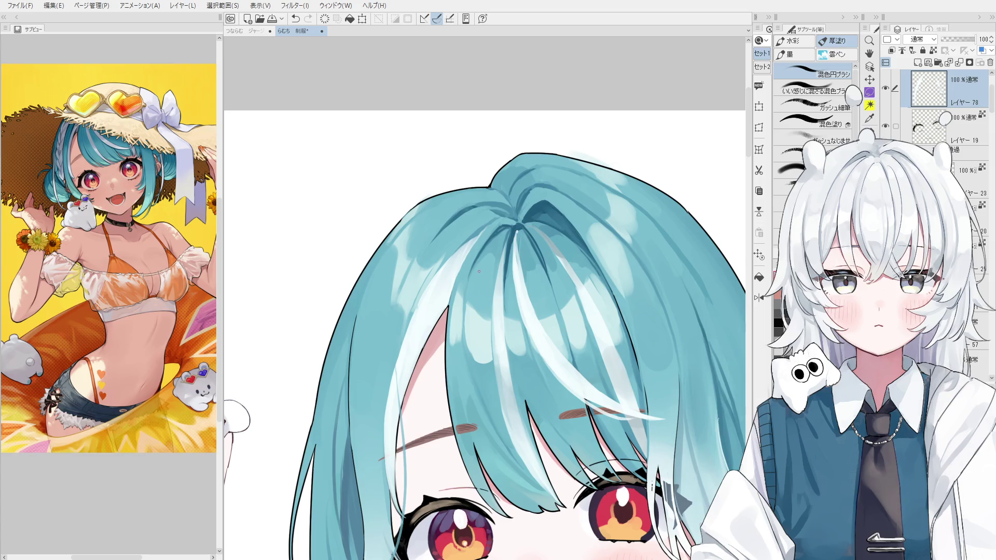
pyautogui.press('e')
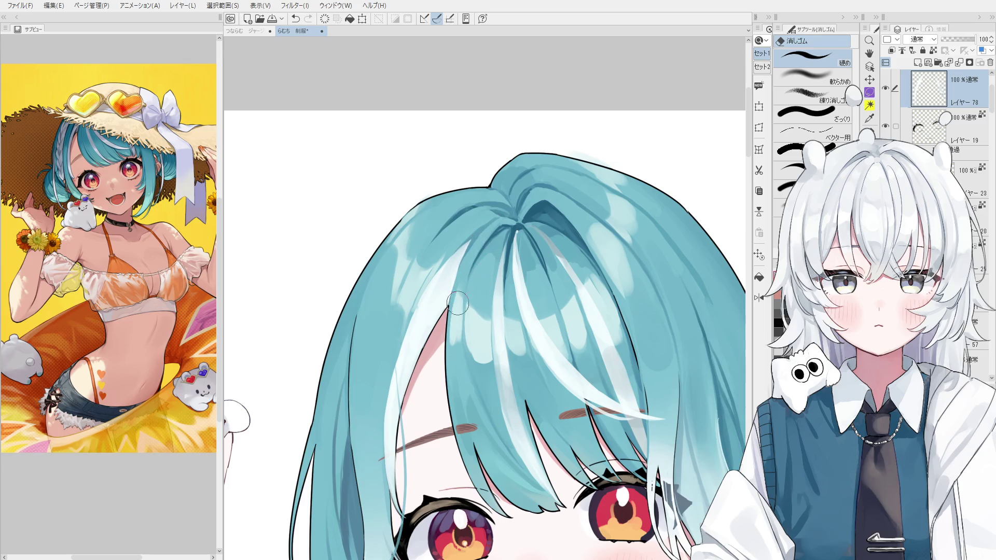
pyautogui.moveTo(452, 308); pyautogui.dragTo(387, 395)
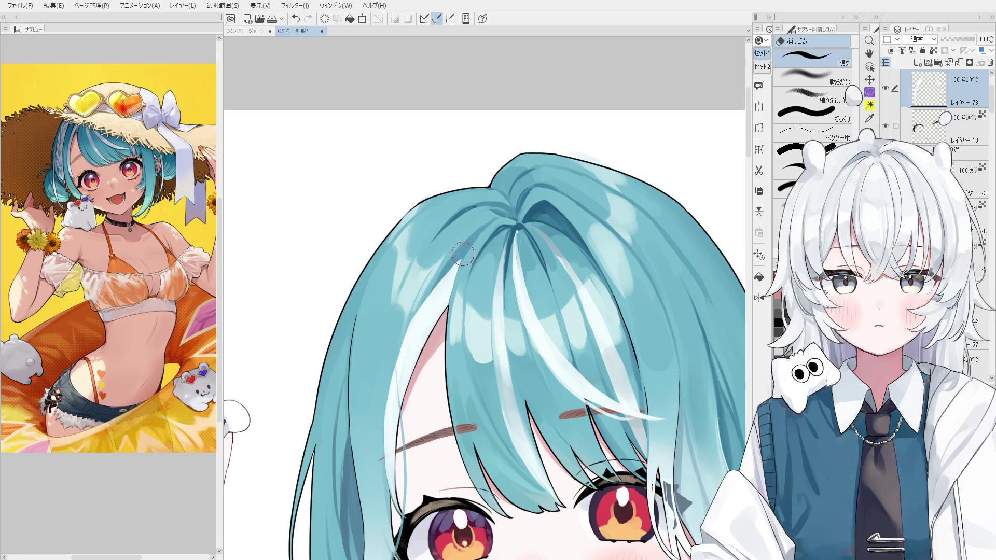
pyautogui.moveTo(378, 432); pyautogui.dragTo(432, 331)
pyautogui.scroll(-2, 440, 296)
pyautogui.moveTo(440, 296)
pyautogui.mouseDown()
pyautogui.moveTo(417, 336)
pyautogui.moveTo(447, 415)
pyautogui.mouseUp()
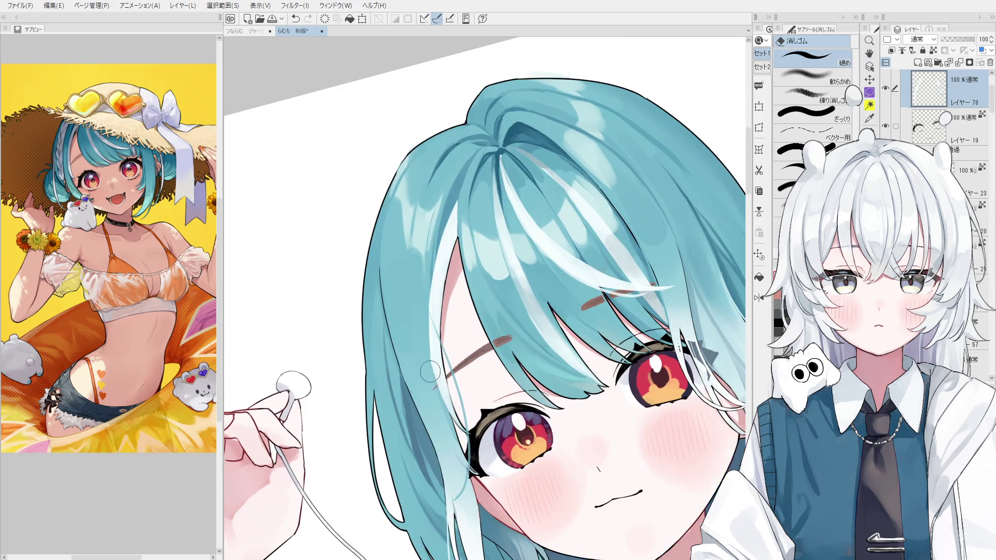
pyautogui.scroll(-2, 436, 374)
pyautogui.scroll(2, 436, 373)
pyautogui.moveTo(432, 364); pyautogui.dragTo(450, 424)
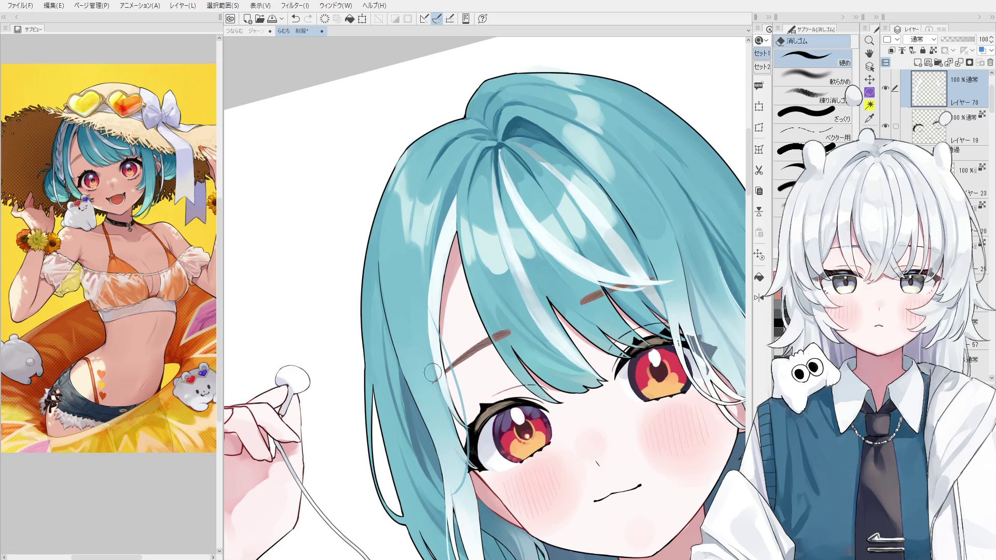
pyautogui.scroll(-2, 450, 422)
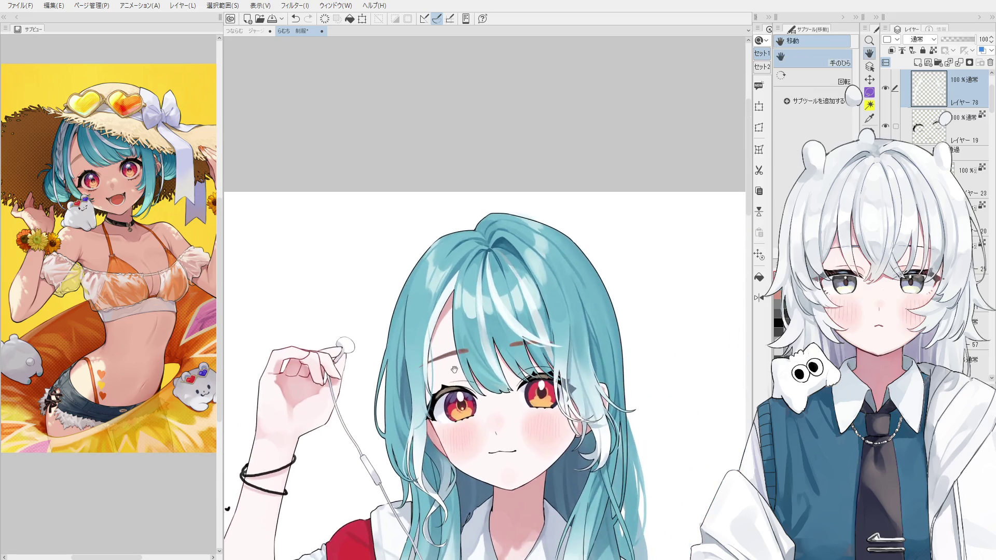
# Draw the dark hair-edge outline above the forehead, undoing the first attempts.
pyautogui.press('o')
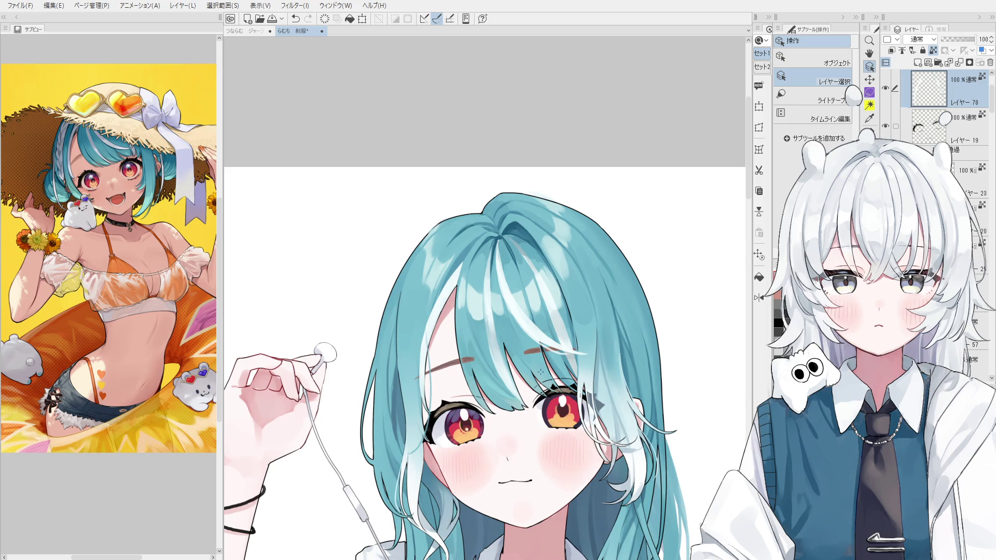
pyautogui.press('b')
pyautogui.scroll(2, 465, 327)
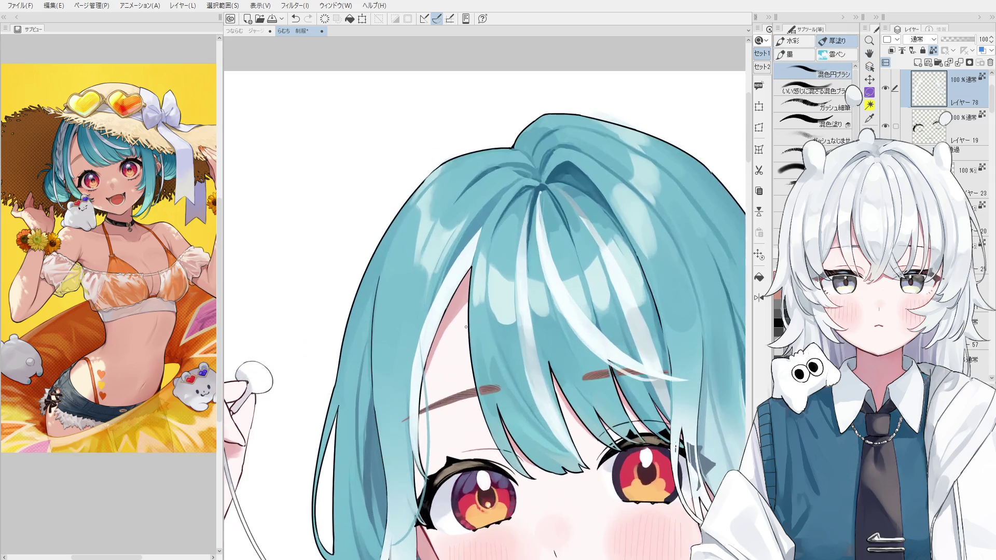
pyautogui.hotkey('ctrl', 'z')
pyautogui.moveTo(433, 351)
pyautogui.mouseDown()
pyautogui.moveTo(473, 257)
pyautogui.moveTo(473, 274)
pyautogui.mouseUp()
pyautogui.hotkey('ctrl', 'z')
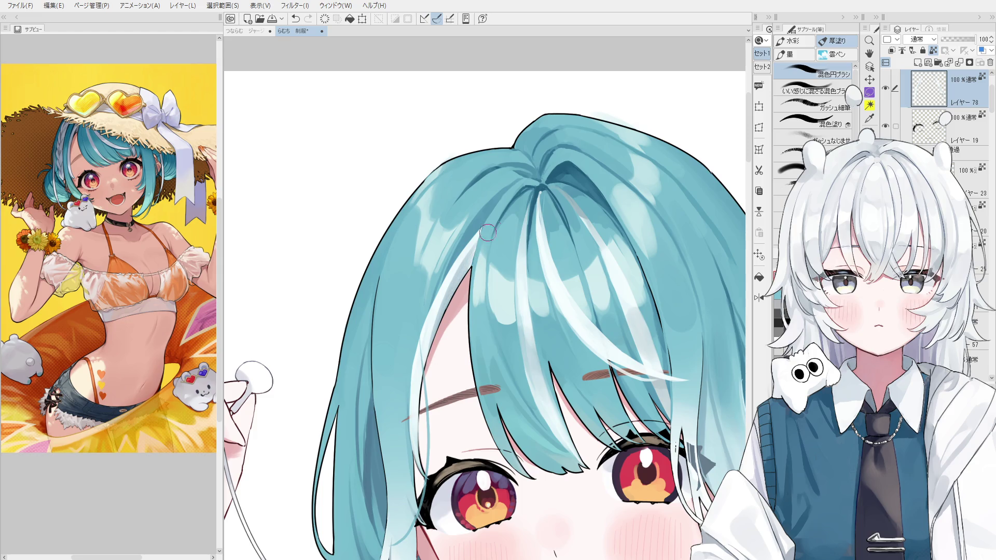
pyautogui.scroll(-1, 471, 265)
pyautogui.moveTo(432, 362)
pyautogui.mouseDown()
pyautogui.moveTo(474, 245)
pyautogui.moveTo(438, 334)
pyautogui.mouseUp()
pyautogui.hotkey('ctrl', 'z')
pyautogui.hotkey('ctrl', 'z')
pyautogui.hotkey('ctrl', 'z')
# Retrace the hair-edge outline near the forehead, discard a trial stroke and copy the layer contents.
pyautogui.moveTo(475, 233); pyautogui.dragTo(456, 305)
pyautogui.hotkey('ctrl', 'z')
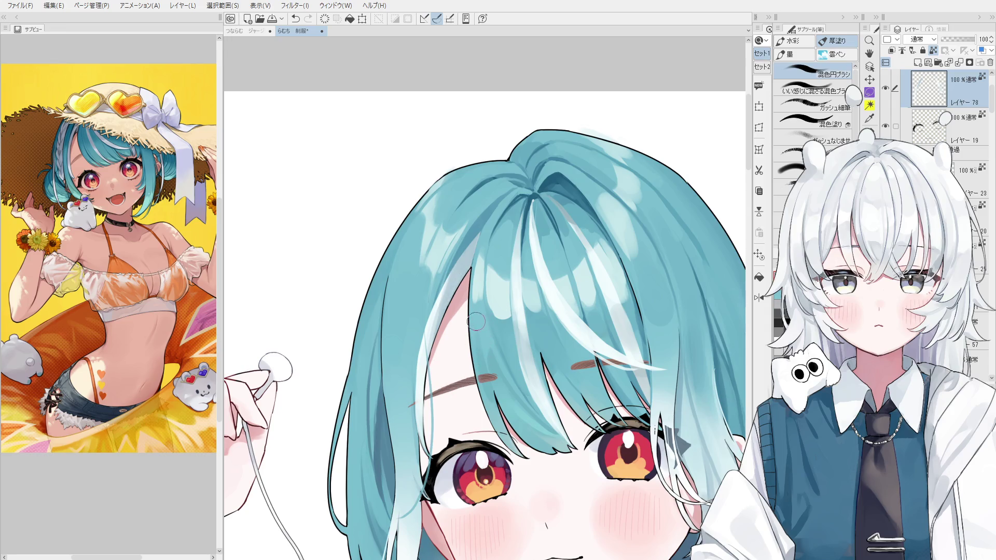
pyautogui.press('o')
pyautogui.scroll(1, 471, 326)
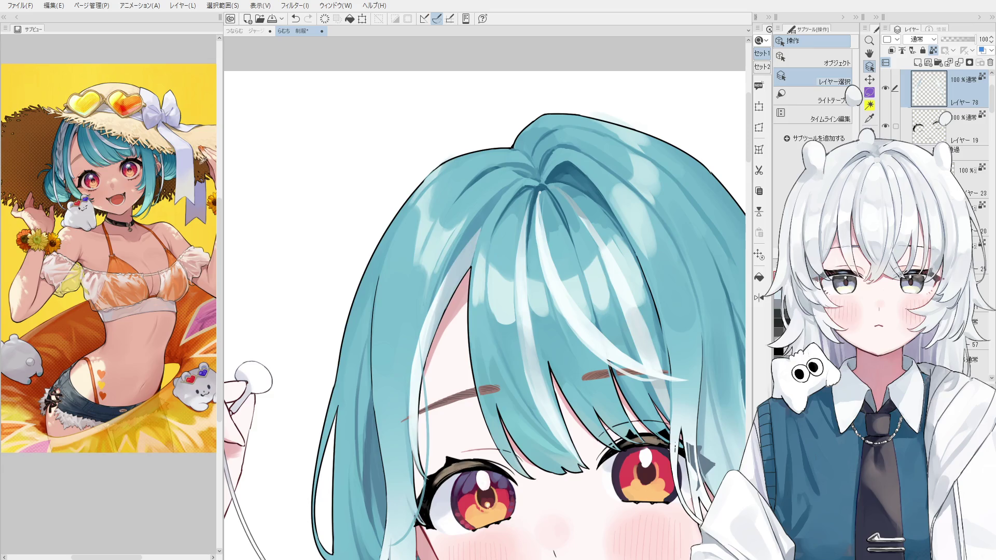
pyautogui.press('b')
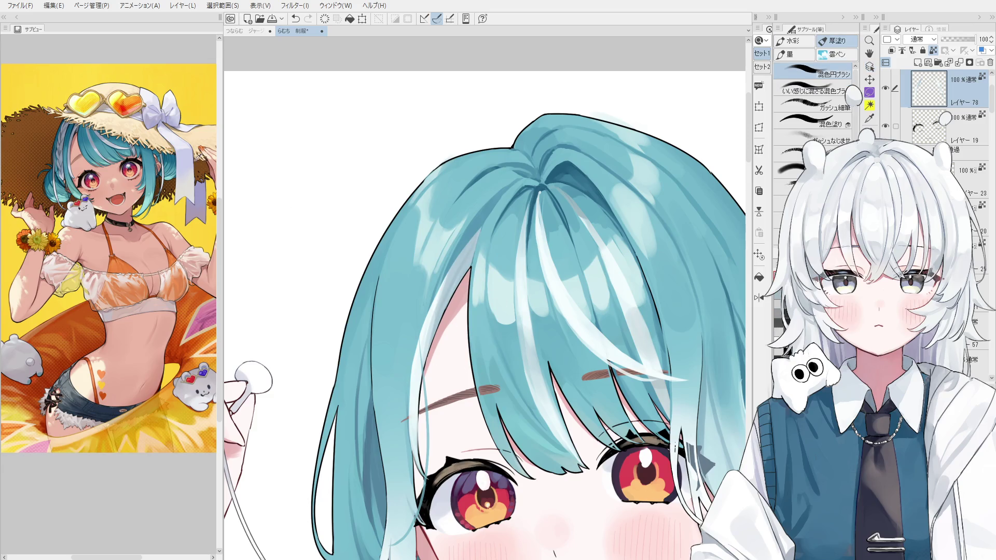
pyautogui.moveTo(437, 312); pyautogui.dragTo(471, 248)
pyautogui.hotkey('ctrl', 'z')
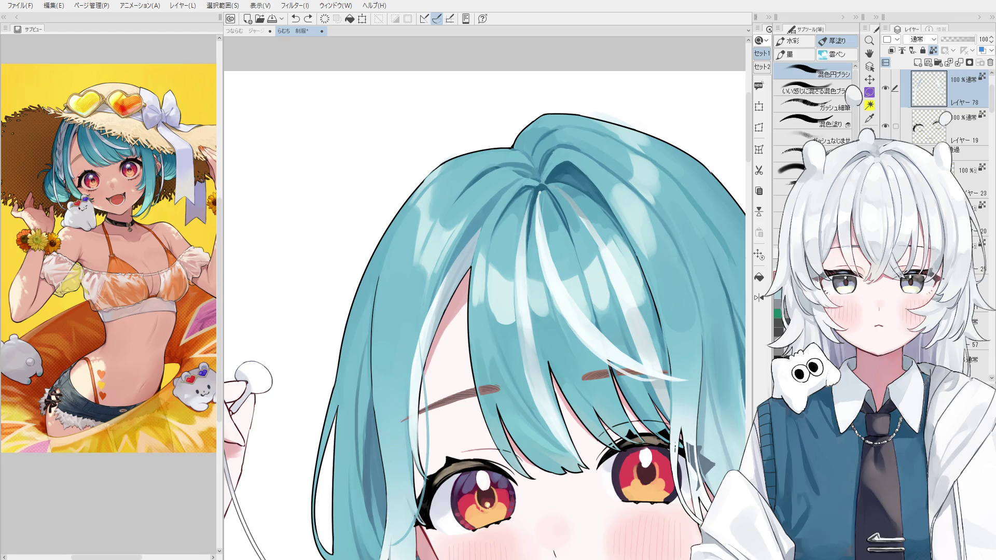
pyautogui.hotkey('ctrl', 'c')
pyautogui.scroll(2, 479, 389)
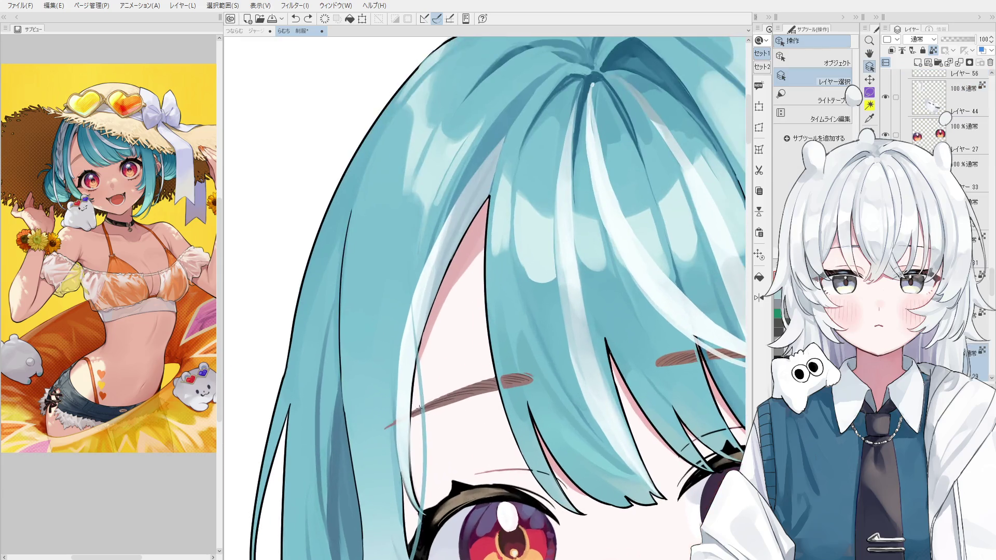
# Stroke a faint darker streak down the upper teal hair with the pen, then pick the hair layer from the canvas.
pyautogui.press('p')
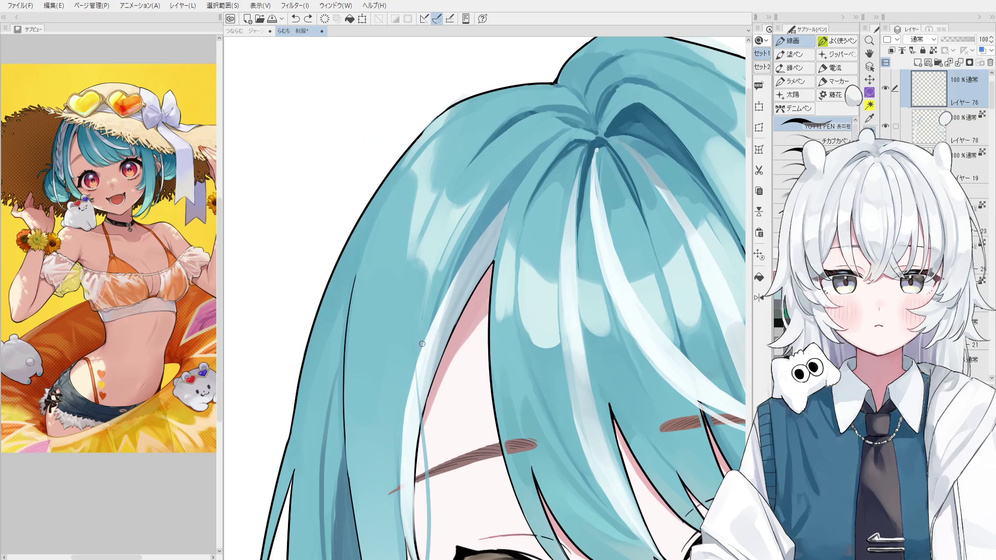
pyautogui.moveTo(455, 206); pyautogui.dragTo(426, 274)
pyautogui.scroll(-3, 488, 174)
pyautogui.press('o')
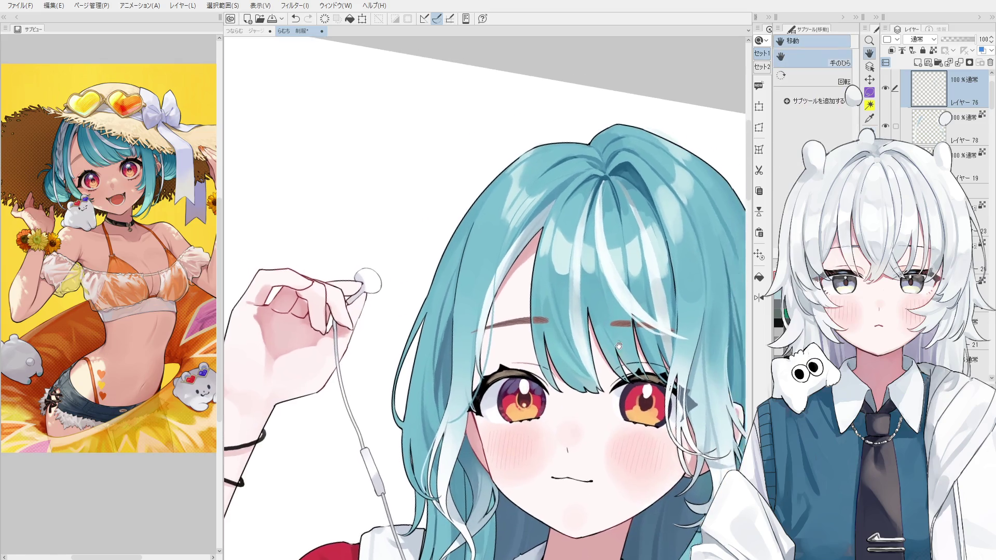
pyautogui.press('o')
pyautogui.click(592, 257)
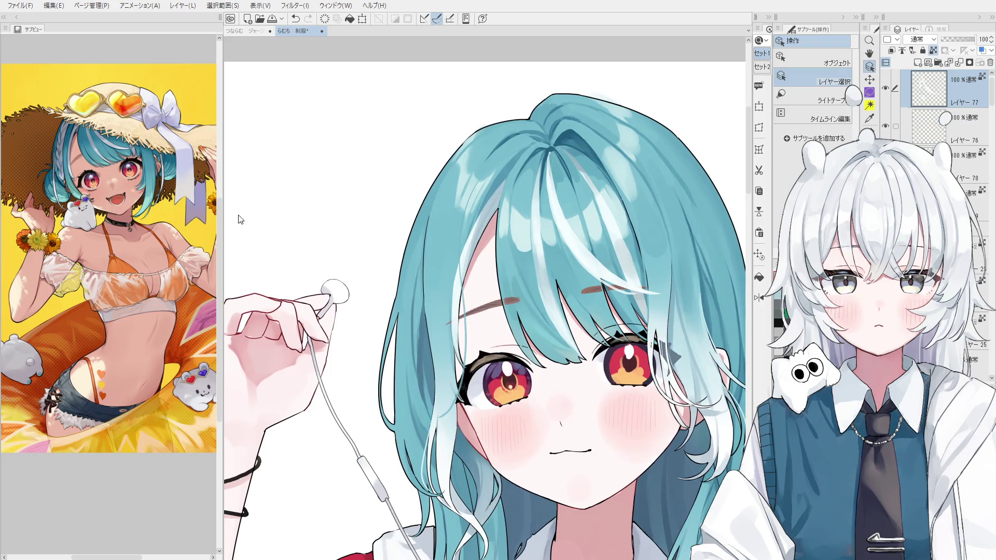
# Paint teal over the white strand above the right eyebrow with a larger brush on a tilted view, then level it.
pyautogui.press('b')
pyautogui.moveTo(340, 207); pyautogui.dragTo(287, 289)
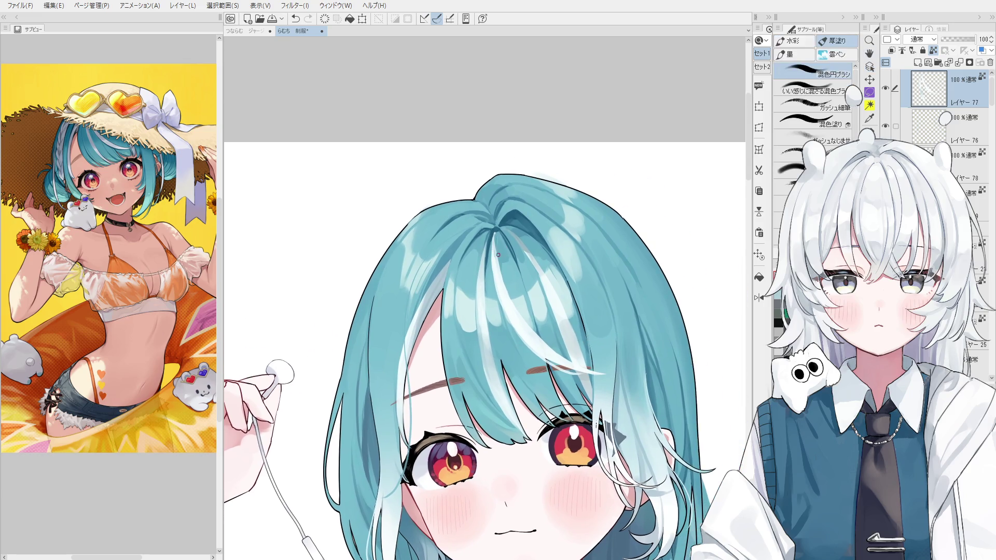
pyautogui.hotkey('ctrl', 'z')
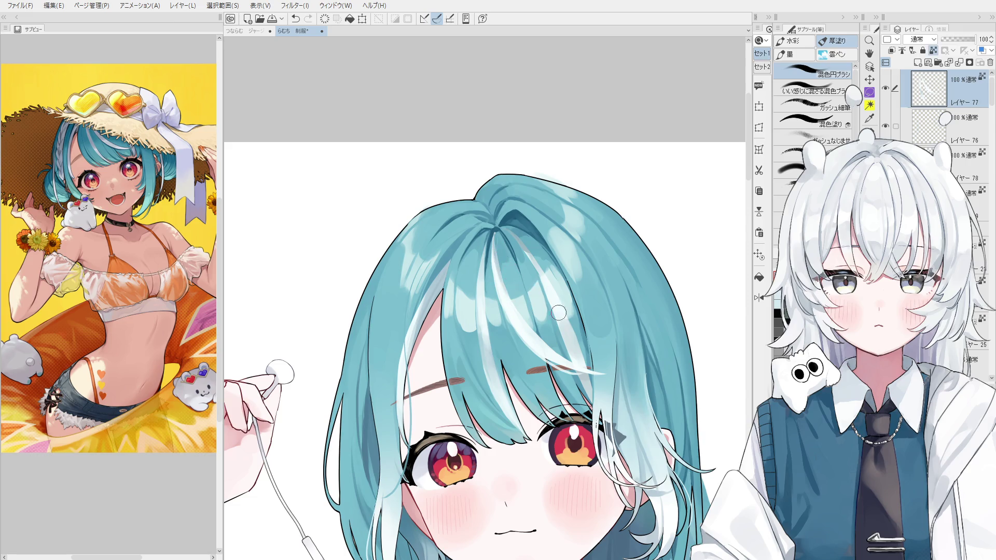
pyautogui.moveTo(559, 314); pyautogui.dragTo(578, 380)
pyautogui.scroll(1, 577, 380)
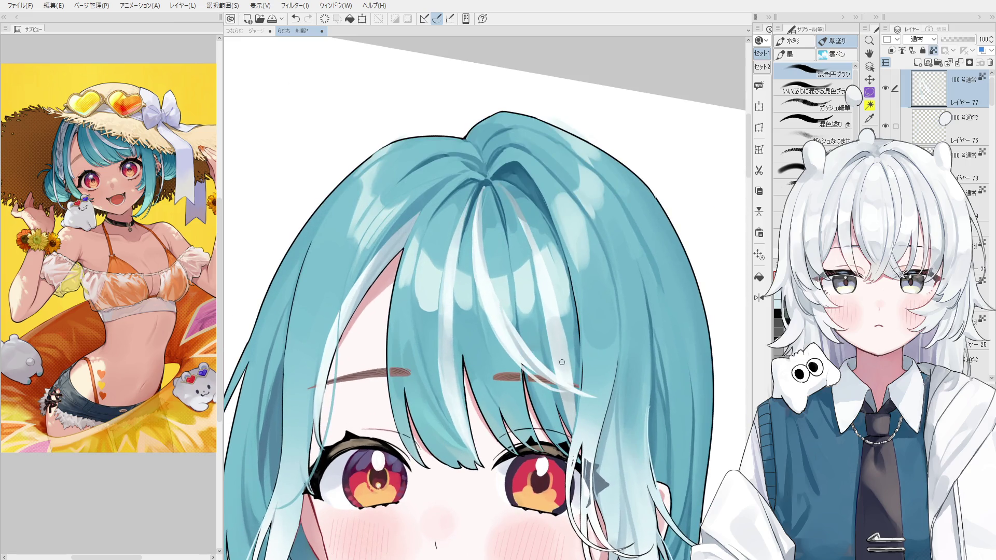
pyautogui.moveTo(545, 372); pyautogui.dragTo(578, 390)
pyautogui.hotkey('ctrl', 'alt', '0')
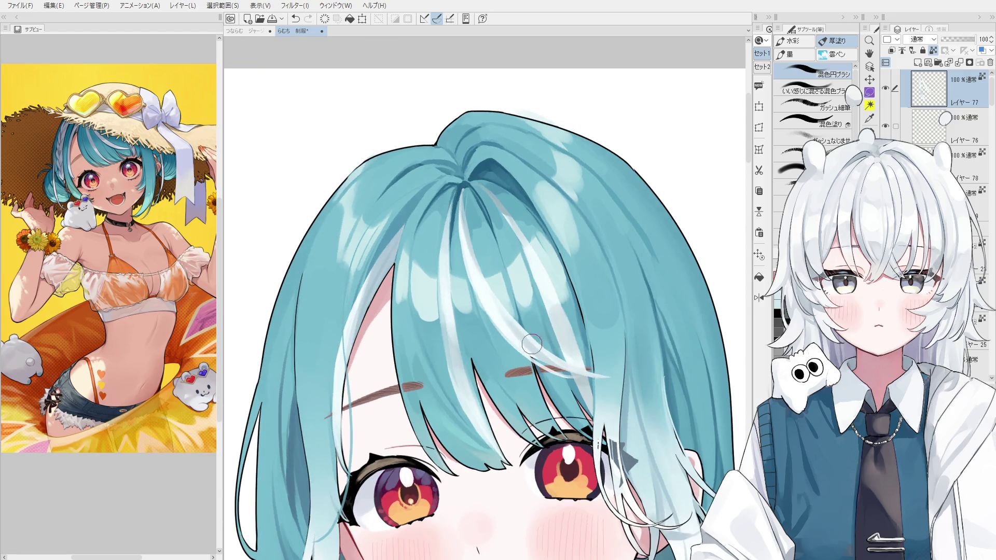
pyautogui.scroll(-1, 514, 332)
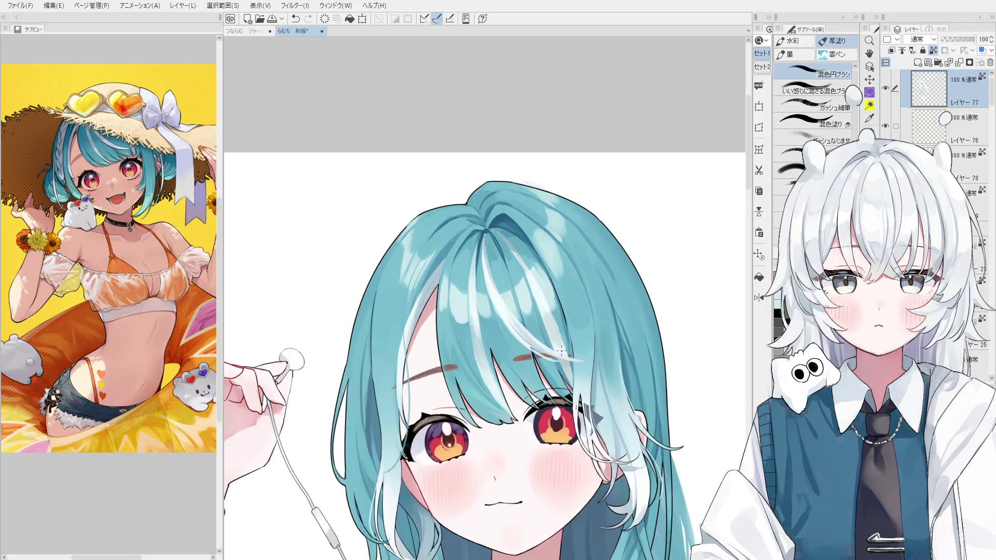
pyautogui.scroll(1, 527, 334)
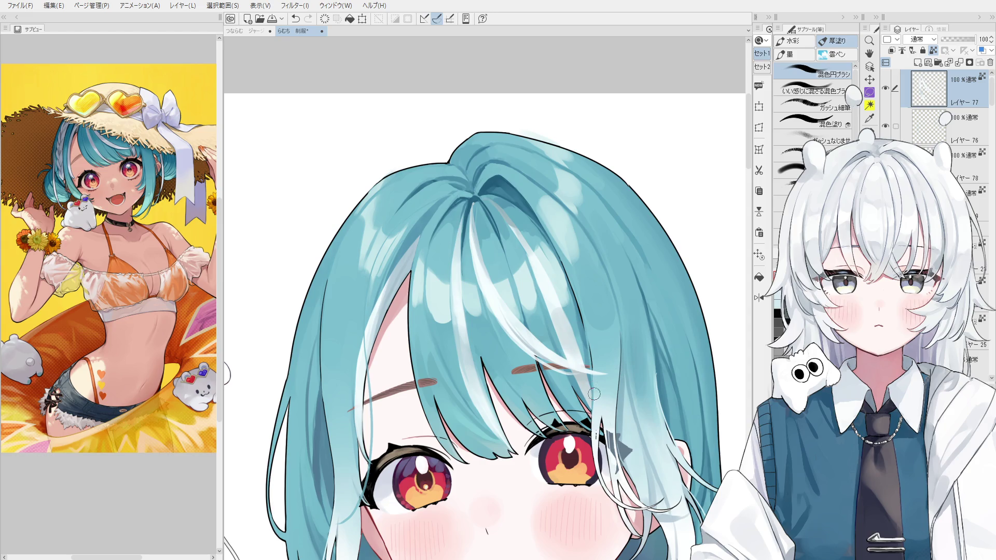
pyautogui.press('o')
pyautogui.click(583, 378)
pyautogui.scroll(-2, 583, 378)
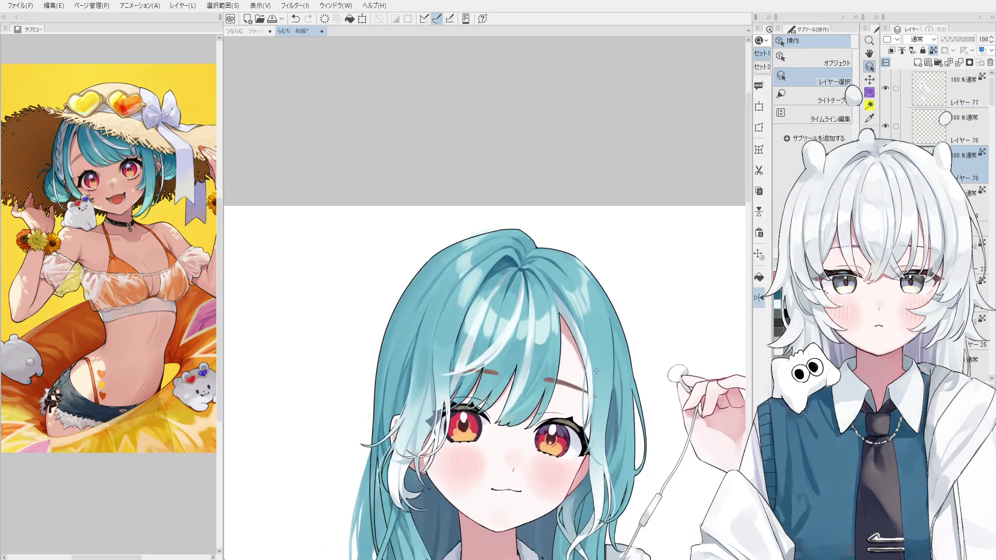
pyautogui.scroll(-1, 589, 375)
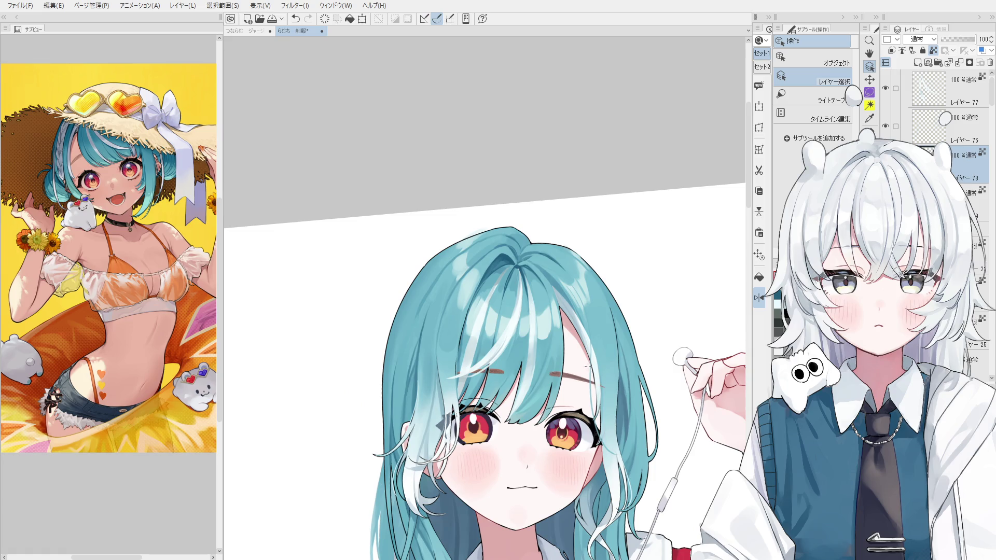
# Set two hair layers picked from the canvas to Multiply blending.
pyautogui.click(514, 341)
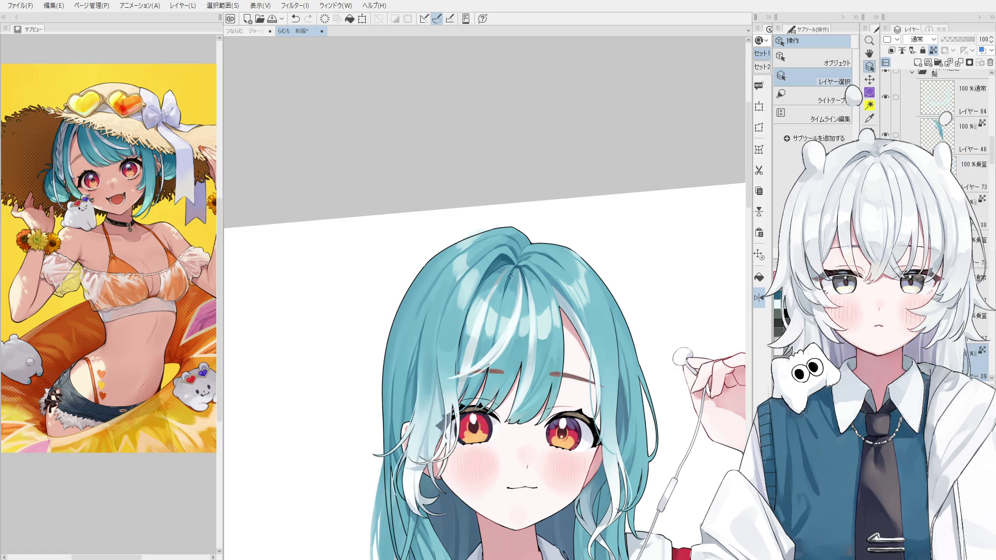
pyautogui.press('b')
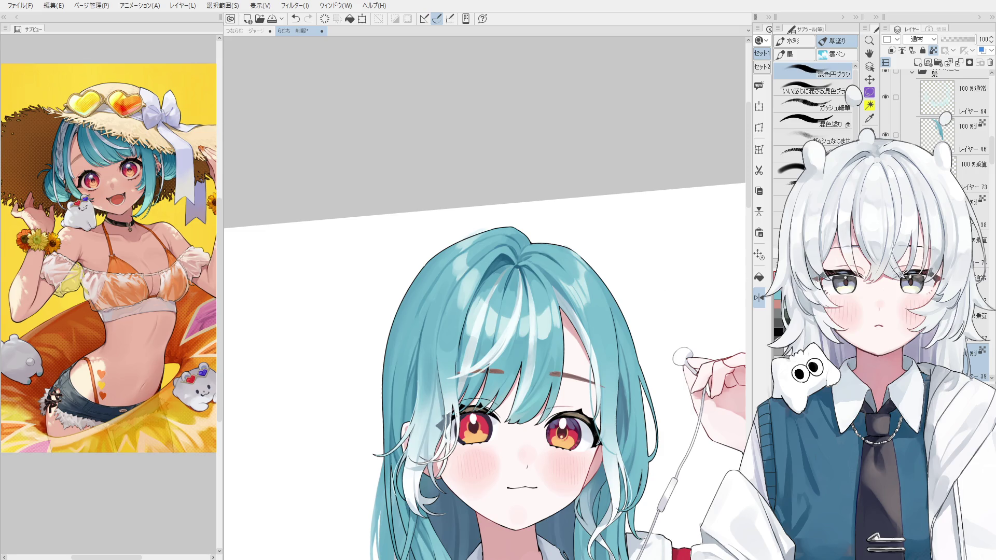
pyautogui.click(976, 327)
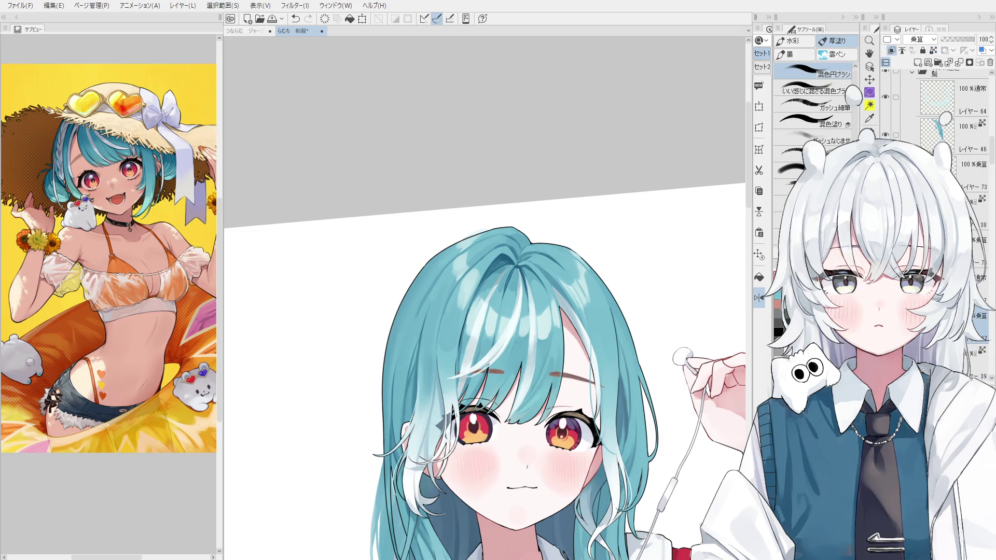
pyautogui.press('o')
pyautogui.click(520, 363)
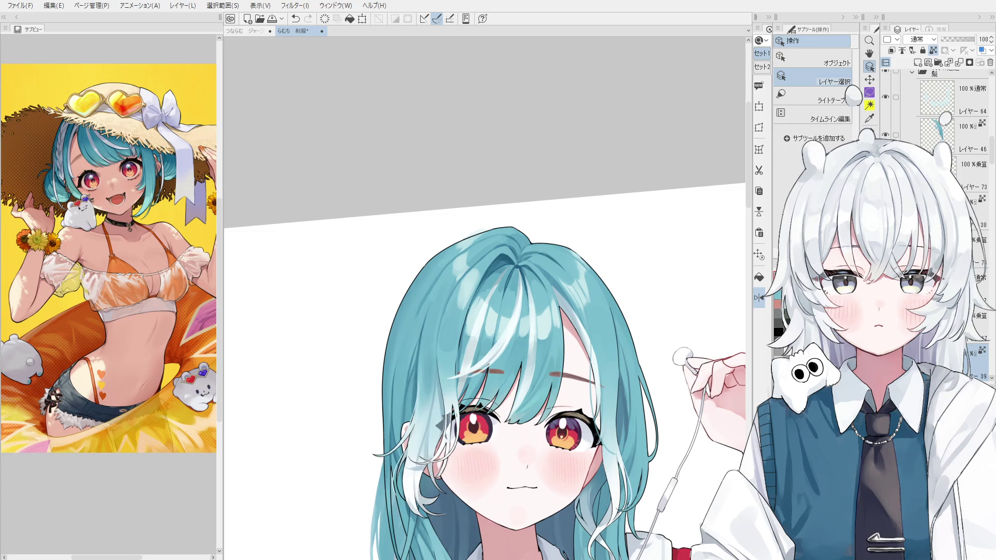
pyautogui.click(977, 315)
pyautogui.press('b')
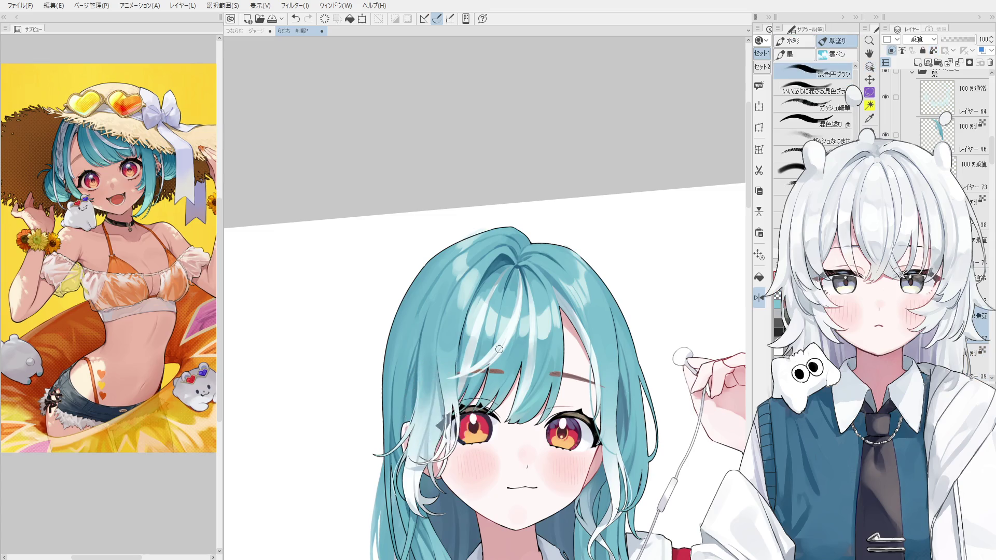
pyautogui.scroll(1, 512, 342)
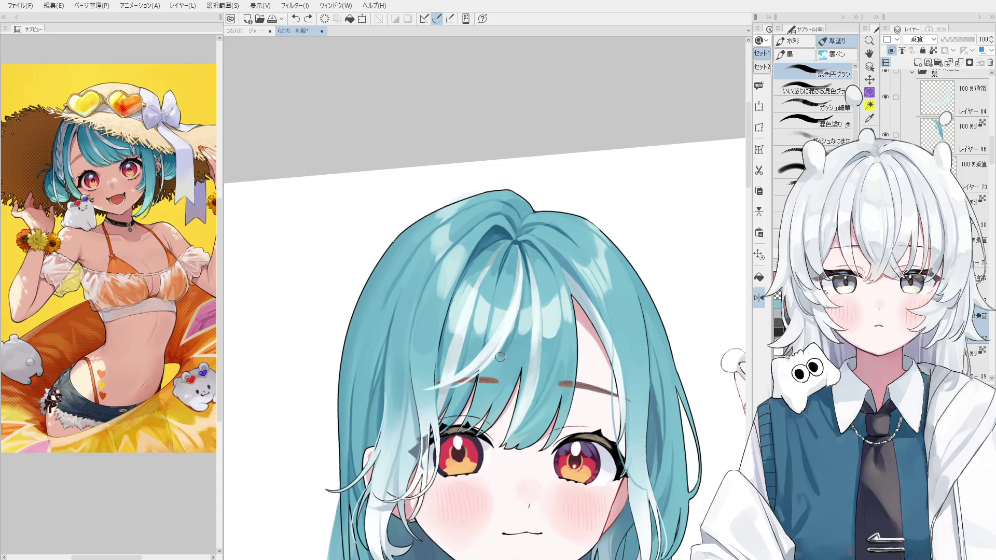
# Mirror the view, try small highlight touch-ups near the eyebrow, and hide the reference image.
pyautogui.press('h')
pyautogui.moveTo(498, 381); pyautogui.dragTo(520, 390)
pyautogui.hotkey('ctrl', 'z')
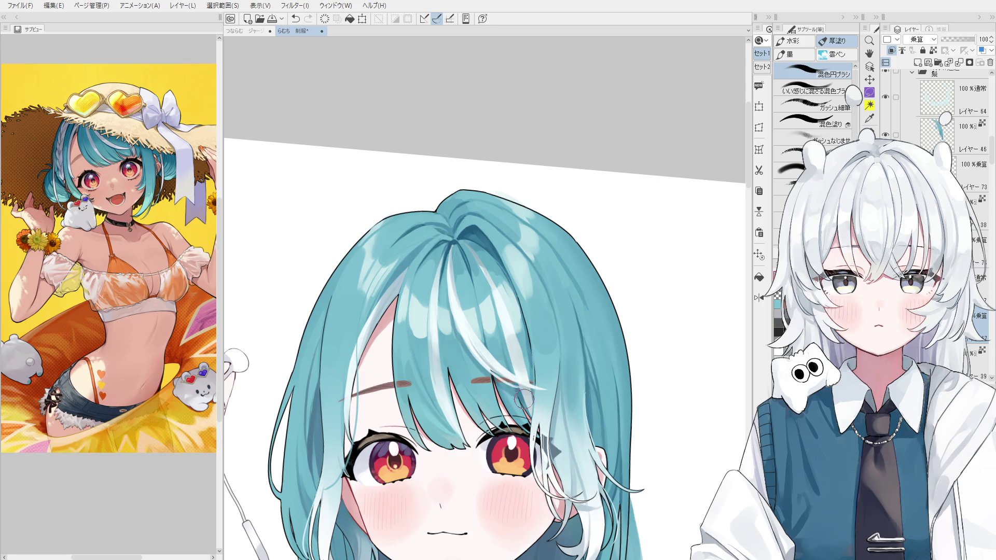
pyautogui.scroll(-1, 523, 395)
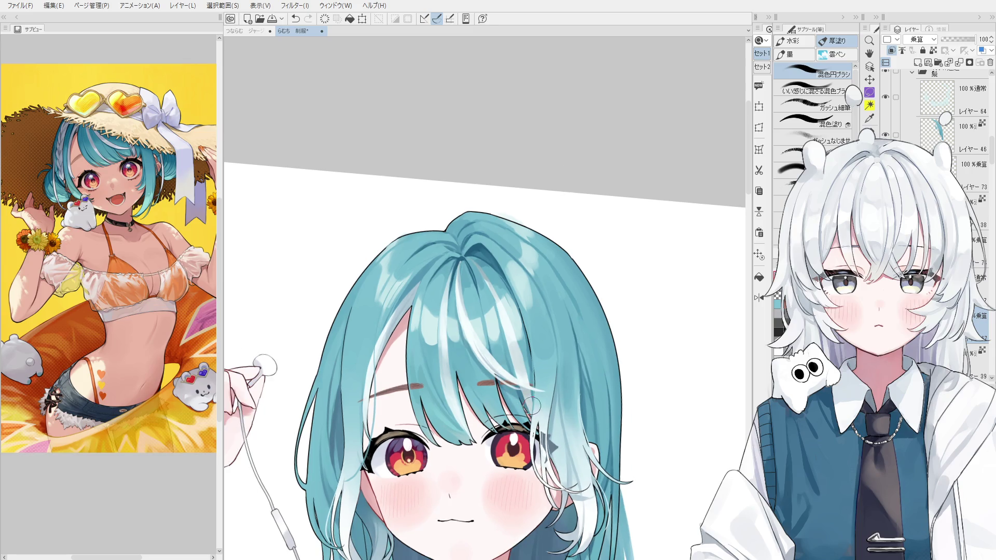
pyautogui.scroll(1, 513, 378)
pyautogui.moveTo(501, 389)
pyautogui.mouseDown()
pyautogui.moveTo(520, 398)
pyautogui.moveTo(533, 348)
pyautogui.mouseUp()
pyautogui.hotkey('ctrl', 'z')
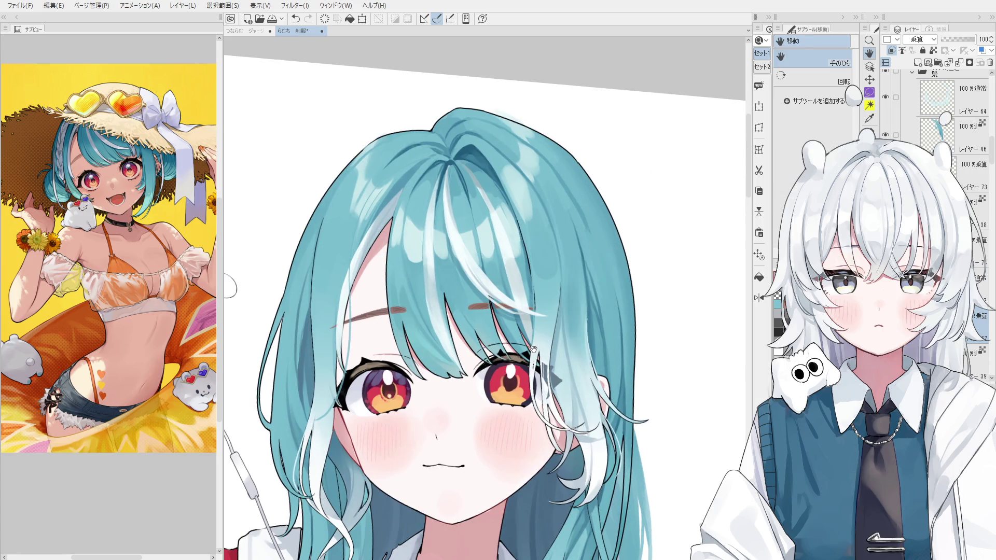
pyautogui.press('Tab')
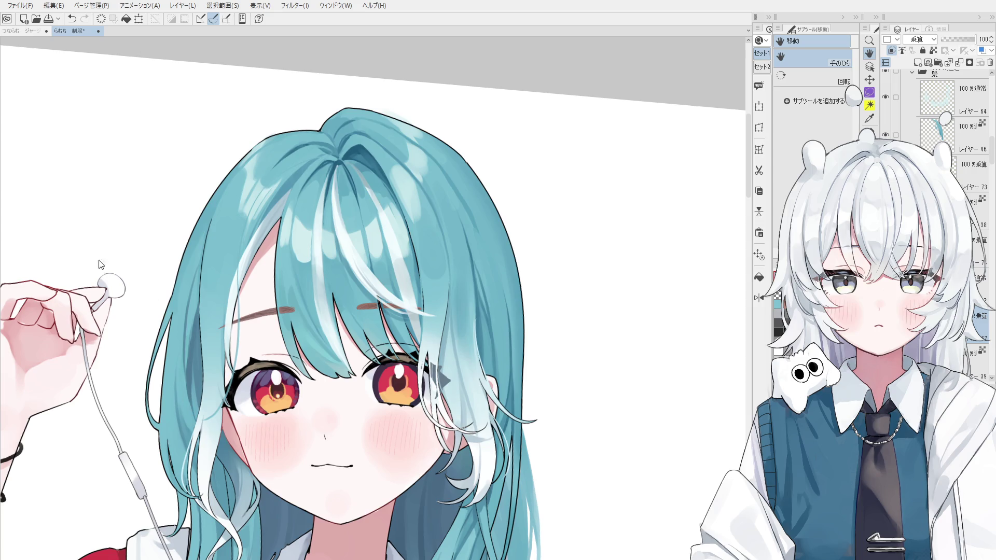
pyautogui.moveTo(386, 330)
pyautogui.mouseDown()
pyautogui.moveTo(471, 203)
pyautogui.moveTo(523, 224)
pyautogui.mouseUp()
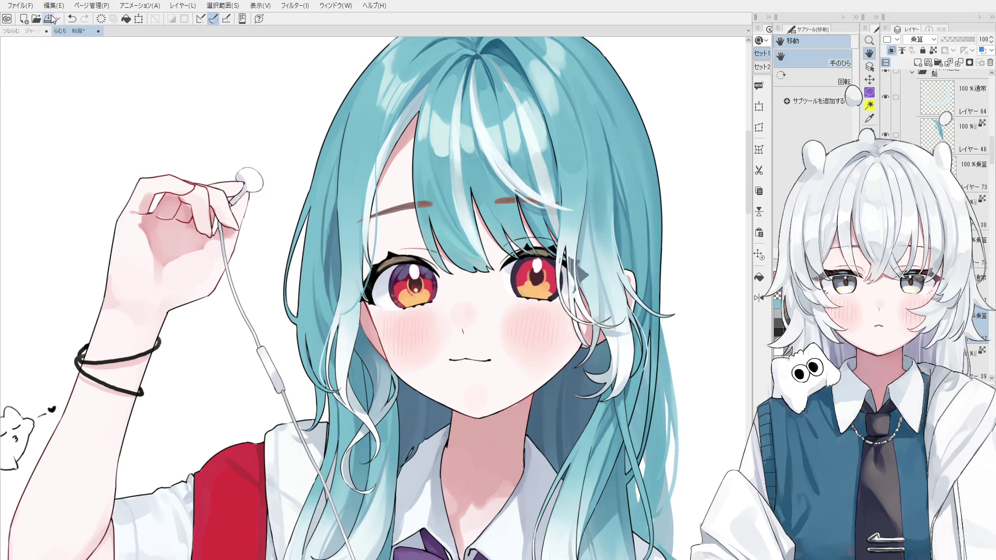
# Save the illustration.
pyautogui.hotkey('ctrl', 's')
pyautogui.scroll(1, 452, 265)
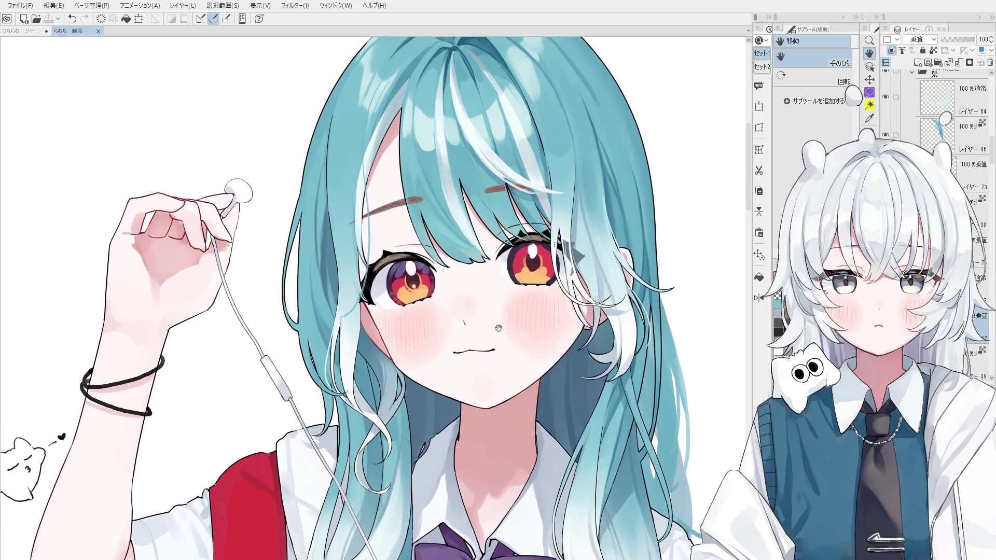
pyautogui.scroll(1, 499, 330)
pyautogui.scroll(1, 500, 334)
pyautogui.scroll(1, 467, 343)
pyautogui.scroll(1, 397, 367)
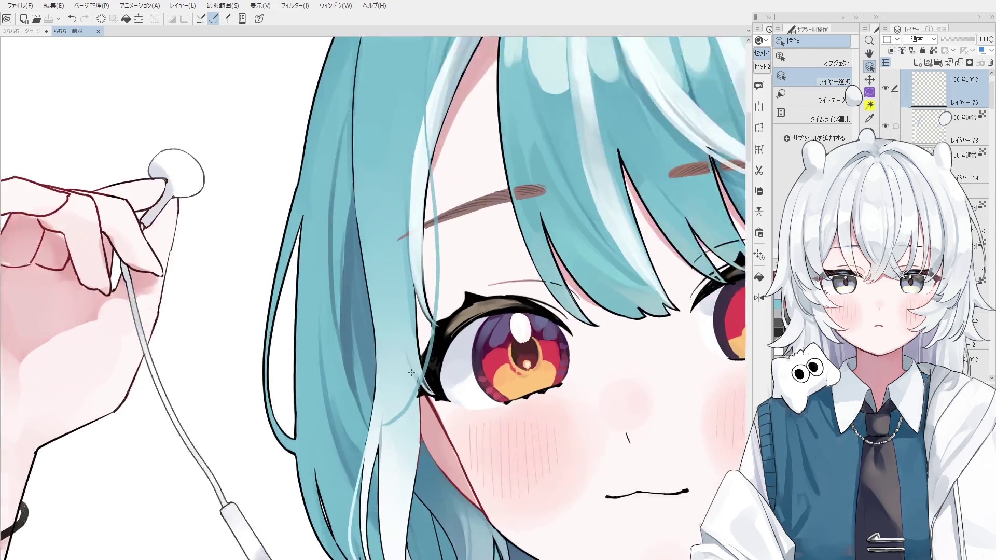
pyautogui.scroll(1, 412, 364)
# Darken the strand over the eye outline, undo it, then rotate and mirror the view to check the face.
pyautogui.press('b')
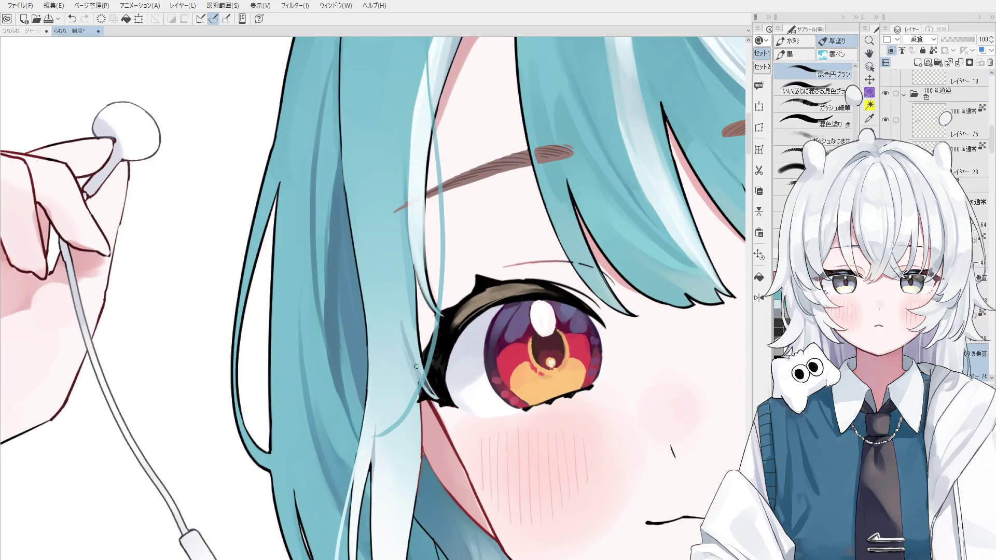
pyautogui.moveTo(421, 366)
pyautogui.mouseDown()
pyautogui.moveTo(427, 384)
pyautogui.moveTo(415, 372)
pyautogui.mouseUp()
pyautogui.hotkey('ctrl', 'z')
pyautogui.scroll(-1, 416, 373)
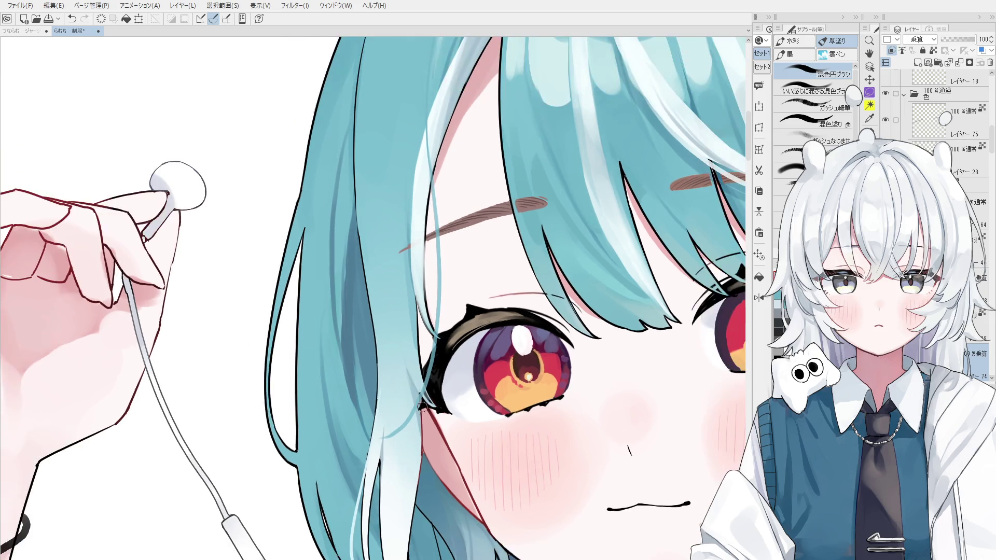
pyautogui.scroll(-1, 414, 420)
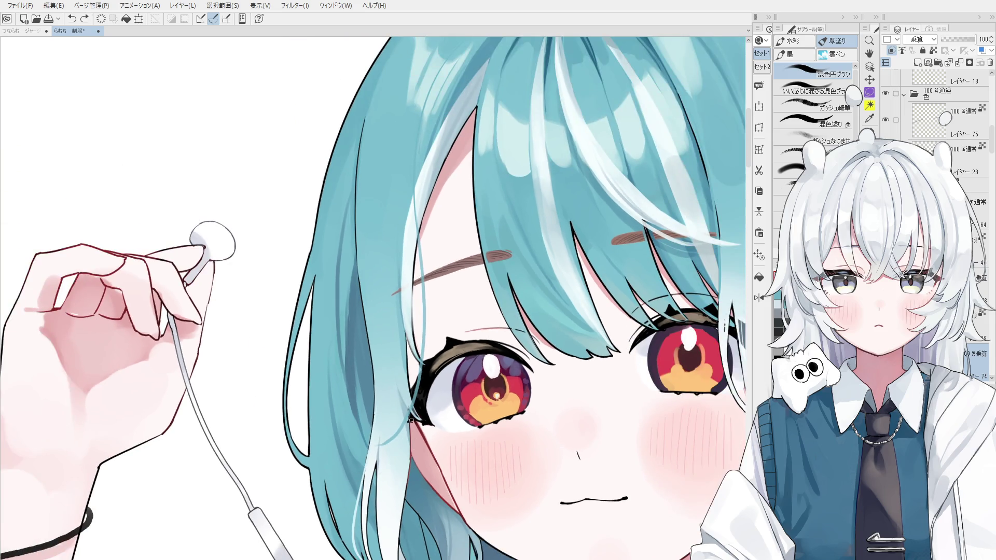
pyautogui.scroll(-2, 397, 467)
pyautogui.press('^')
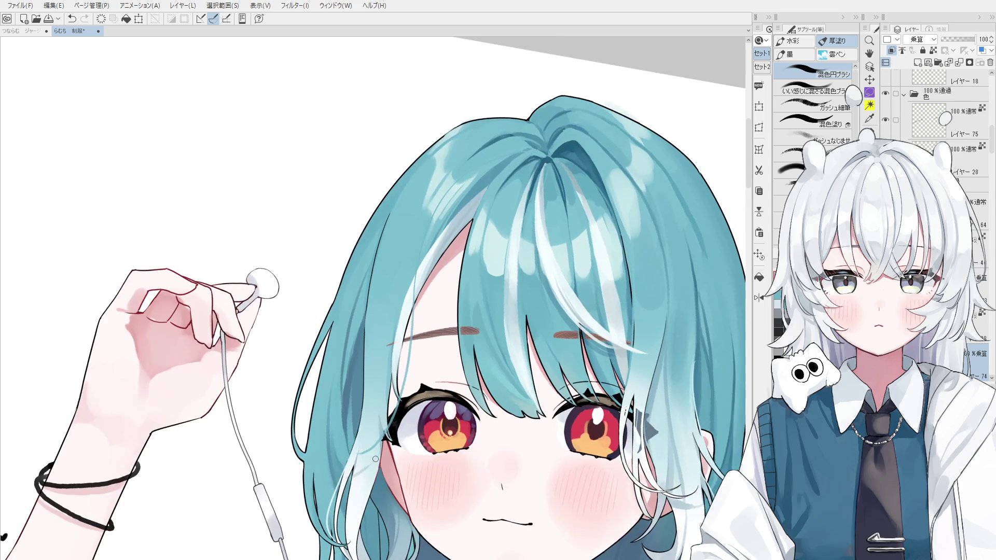
pyautogui.scroll(-2, 376, 443)
pyautogui.press('h')
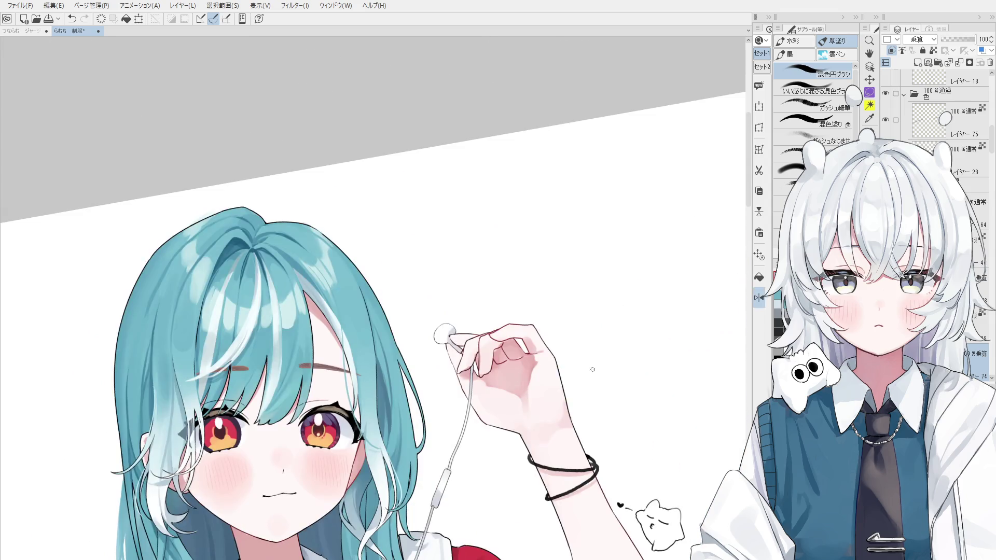
pyautogui.scroll(1, 397, 468)
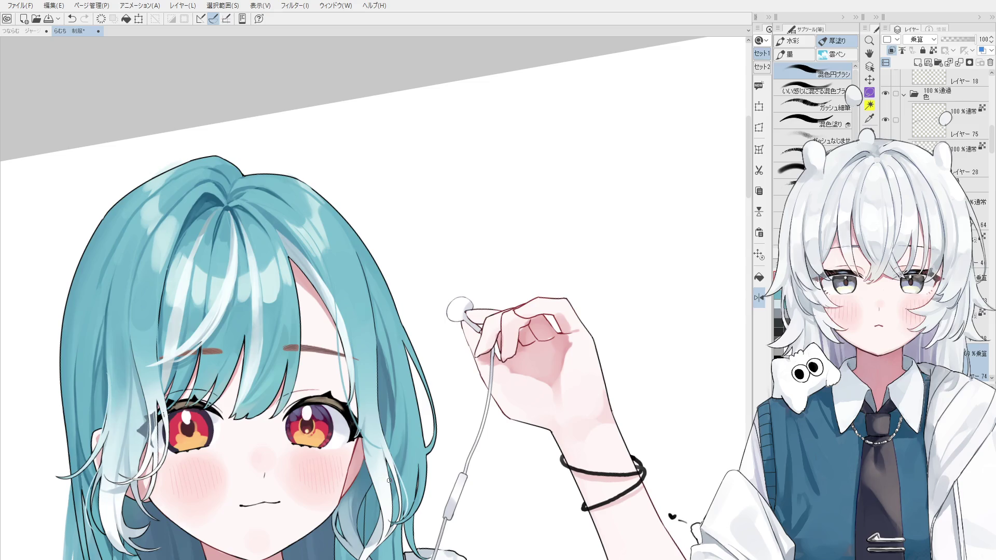
pyautogui.scroll(1, 390, 480)
pyautogui.scroll(1, 355, 433)
pyautogui.scroll(1, 361, 438)
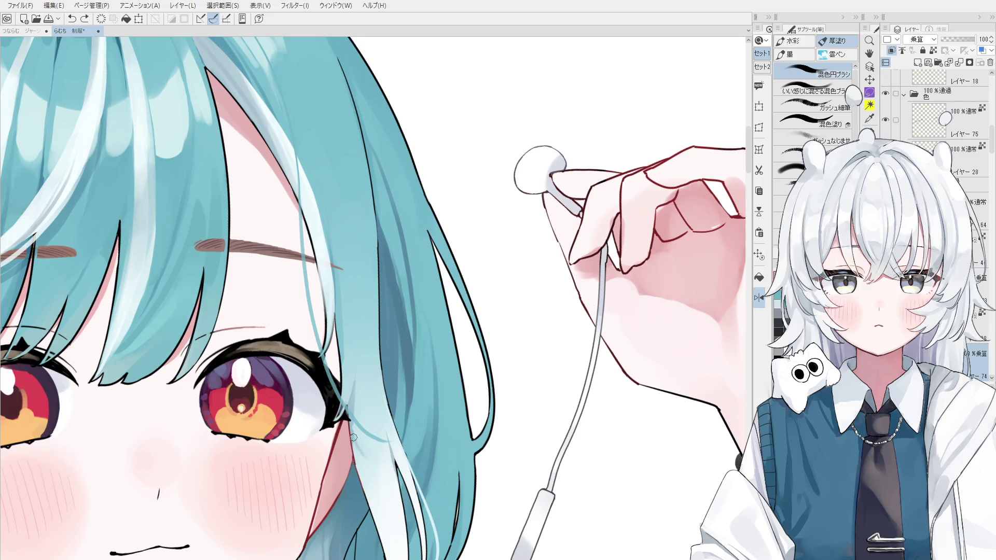
pyautogui.scroll(-3, 379, 473)
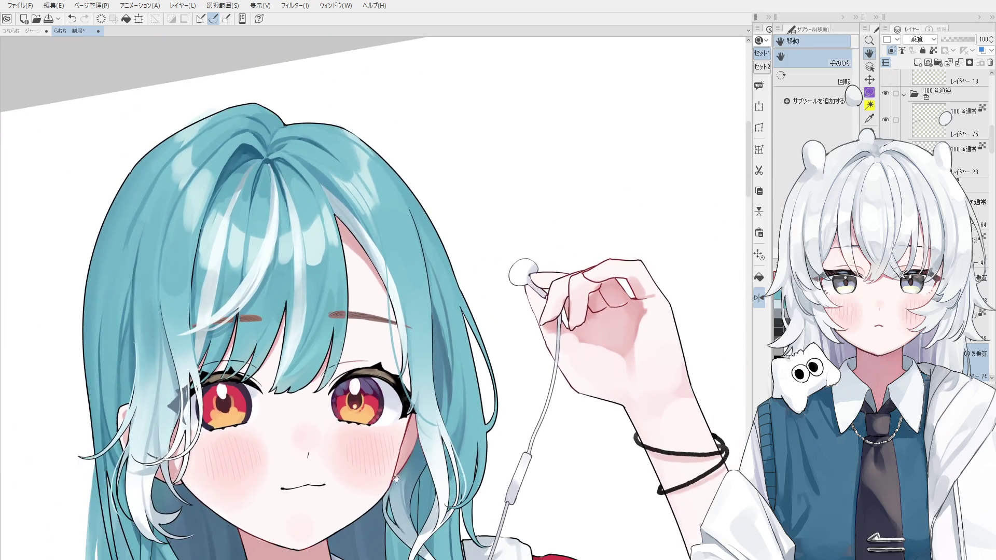
pyautogui.scroll(-1, 397, 478)
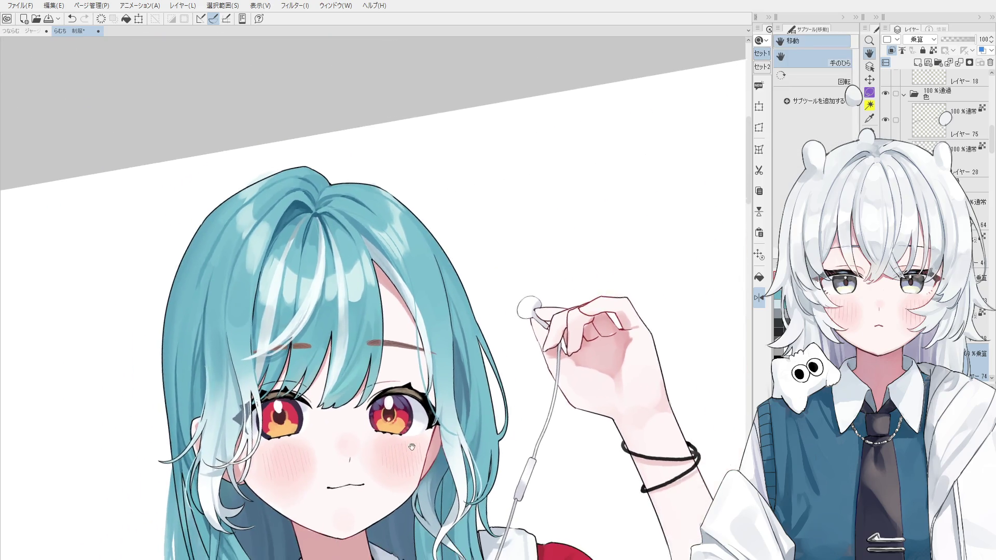
pyautogui.moveTo(411, 447); pyautogui.dragTo(469, 447)
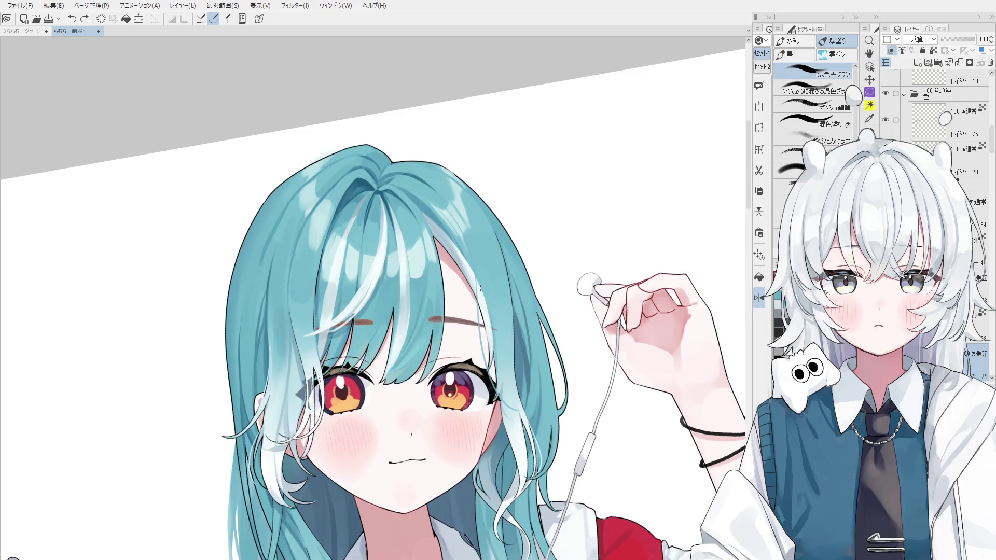
# Find the layer holding the hair by selecting layers and picking from the canvas.
pyautogui.click(956, 218)
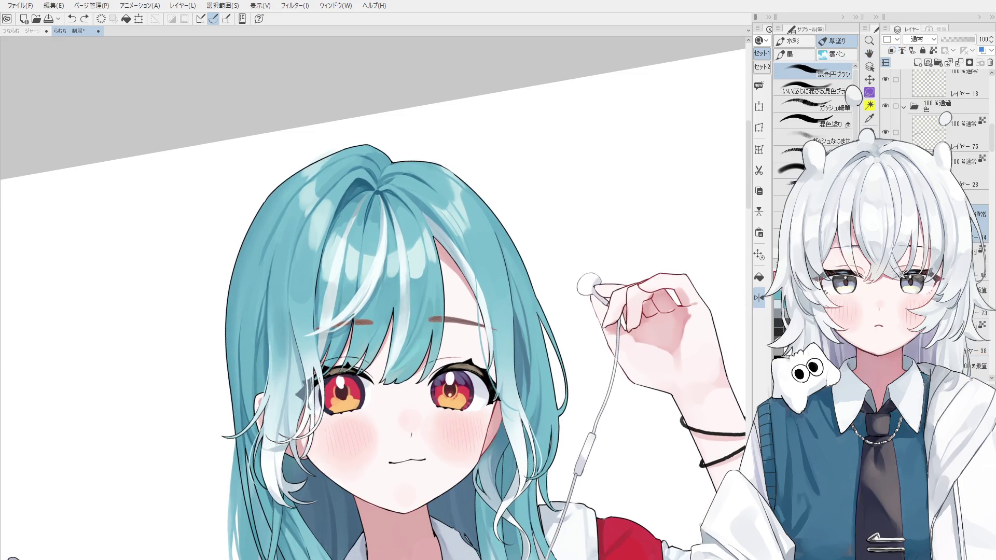
pyautogui.click(981, 251)
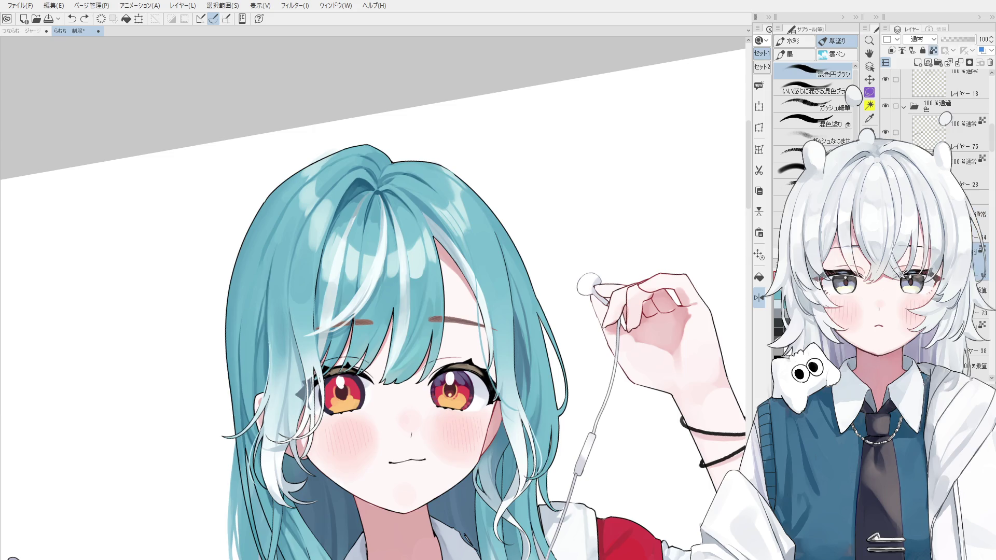
pyautogui.scroll(2, 934, 109)
pyautogui.scroll(2, 933, 110)
pyautogui.scroll(2, 934, 109)
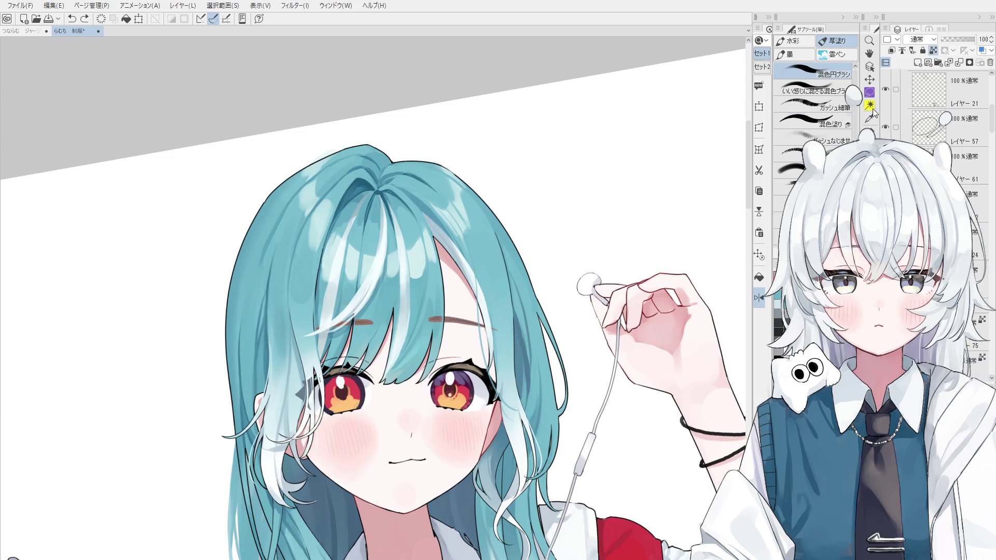
pyautogui.scroll(-3, 933, 109)
pyautogui.click(981, 276)
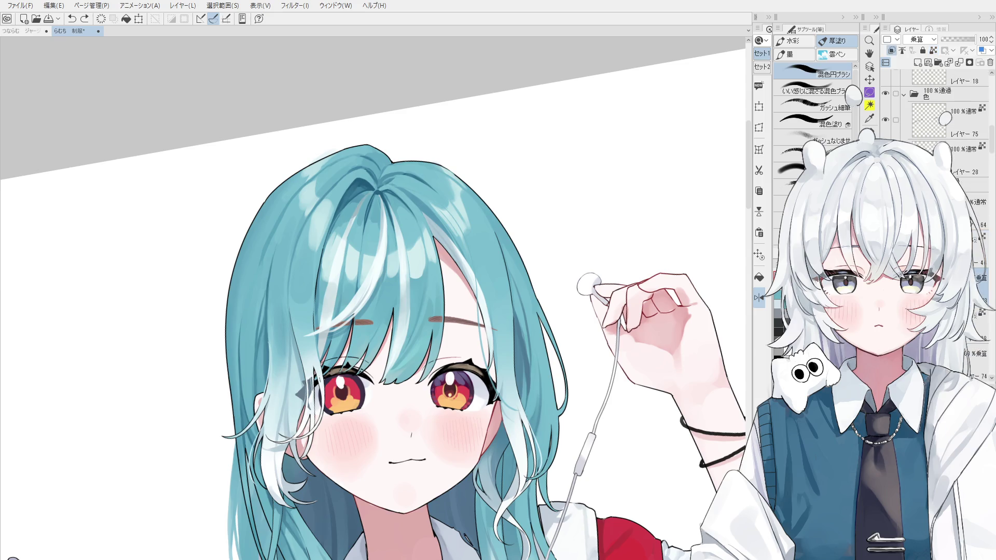
pyautogui.press('o')
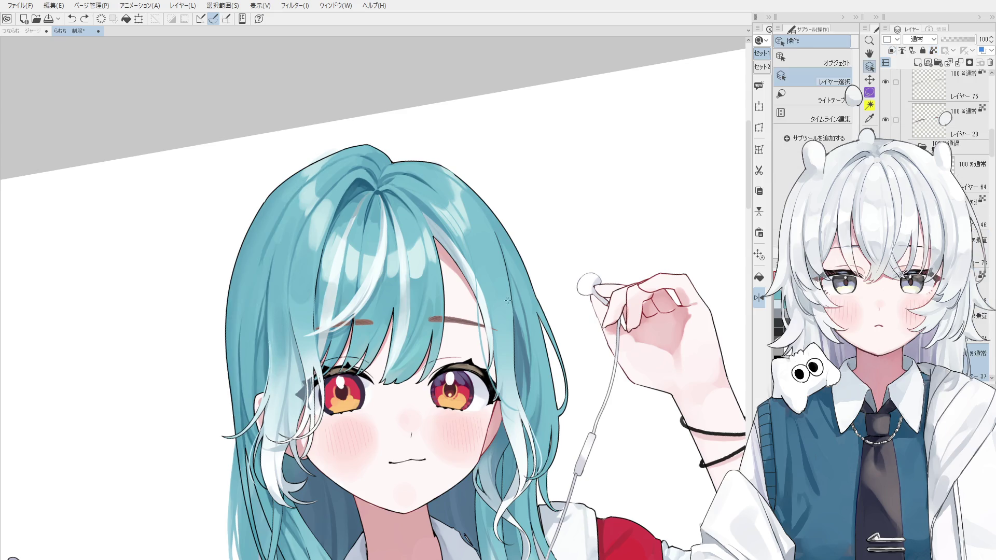
pyautogui.press('b')
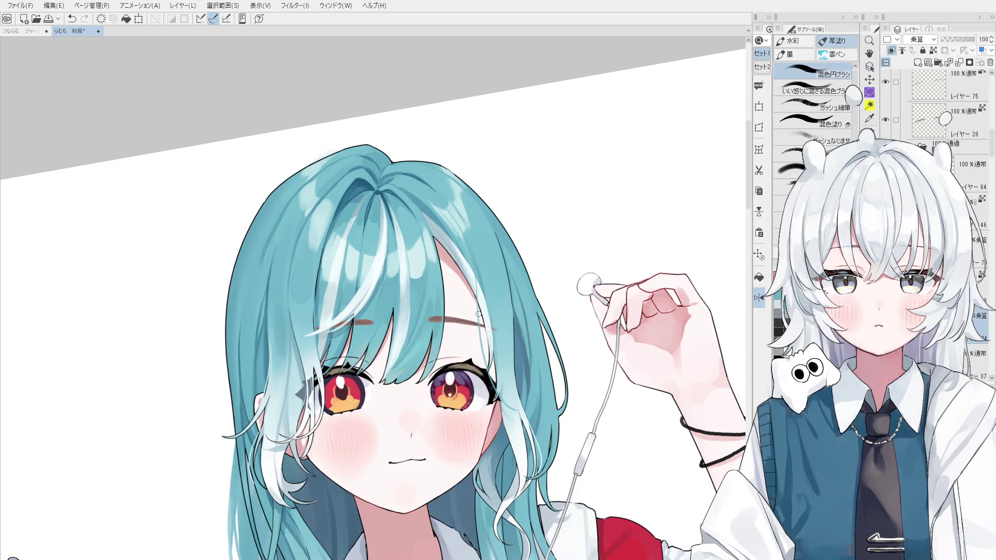
pyautogui.press('o')
pyautogui.click(578, 215)
pyautogui.scroll(1, 578, 215)
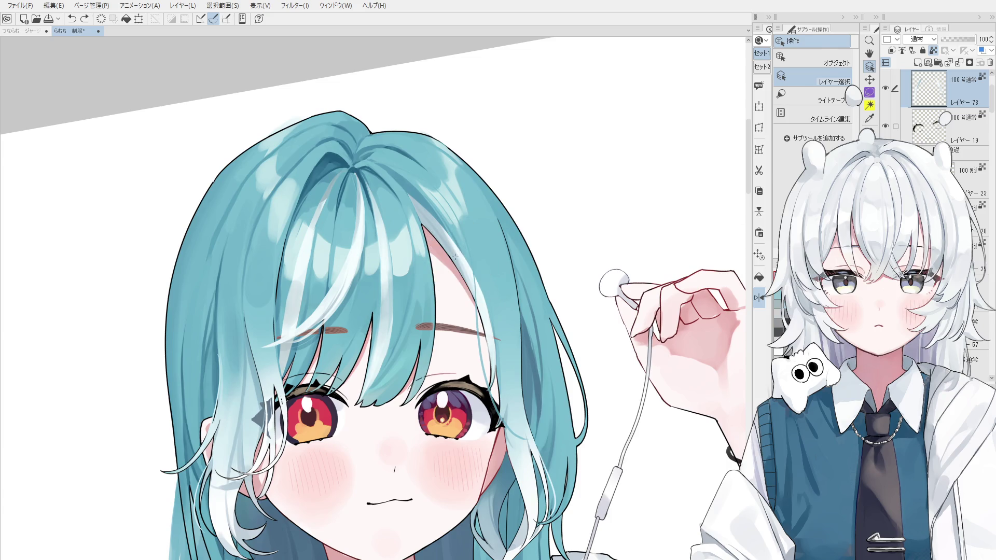
pyautogui.press('b')
# Enlarge the brush and un-mirror the view to show the face and hand.
pyautogui.press(']')
pyautogui.press(']')
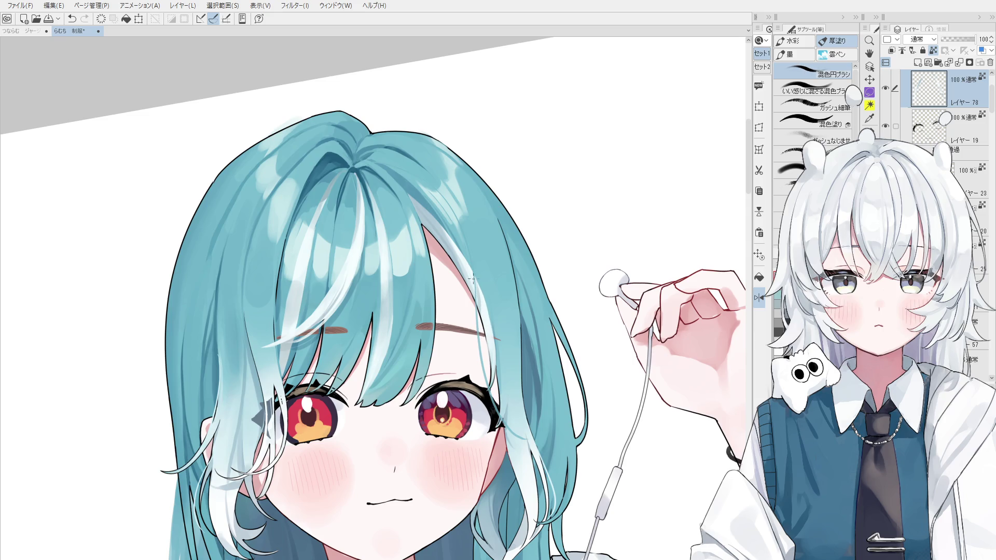
pyautogui.press(']')
pyautogui.press('h')
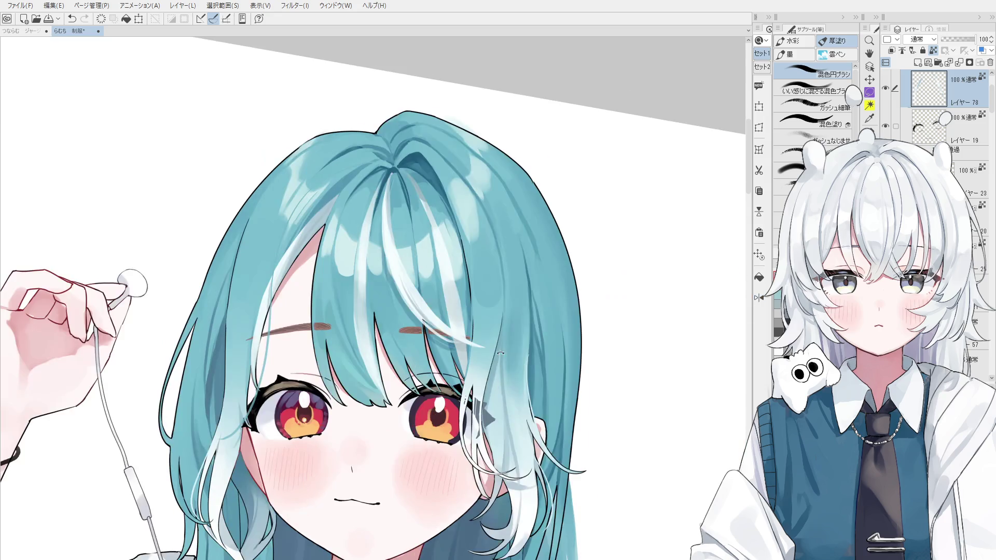
pyautogui.moveTo(310, 356); pyautogui.dragTo(350, 370)
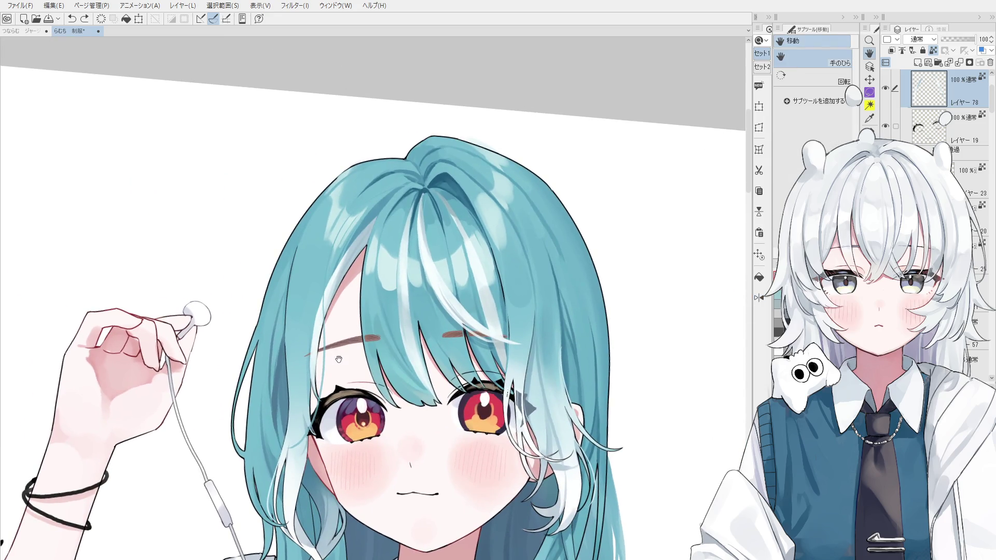
pyautogui.scroll(3, 350, 369)
pyautogui.press('b')
pyautogui.scroll(-2, 381, 373)
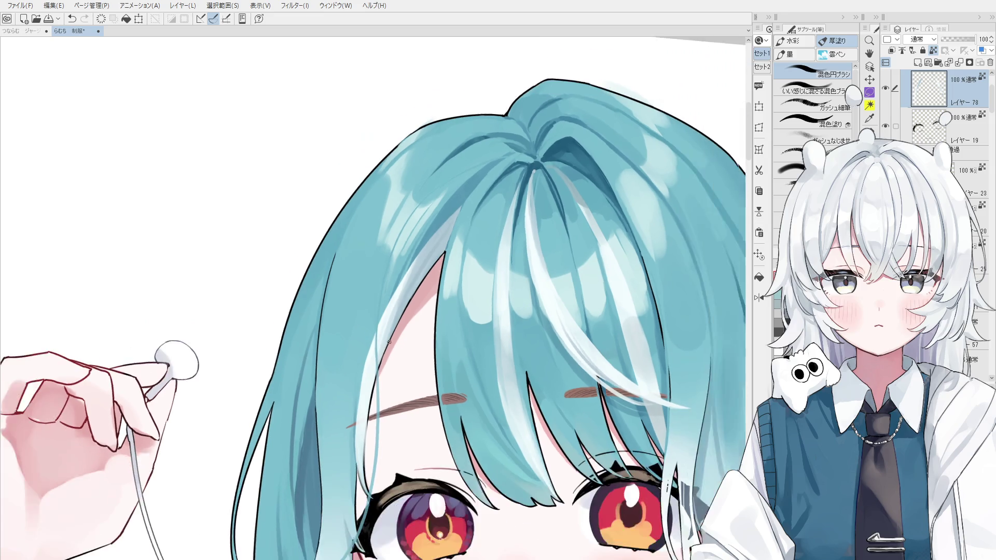
pyautogui.scroll(-1, 435, 311)
# Blend the fringe on the picked hair-strand layer, then fold レイヤー77 into a new layer folder.
pyautogui.press('o')
pyautogui.scroll(-1, 506, 249)
pyautogui.click(500, 217)
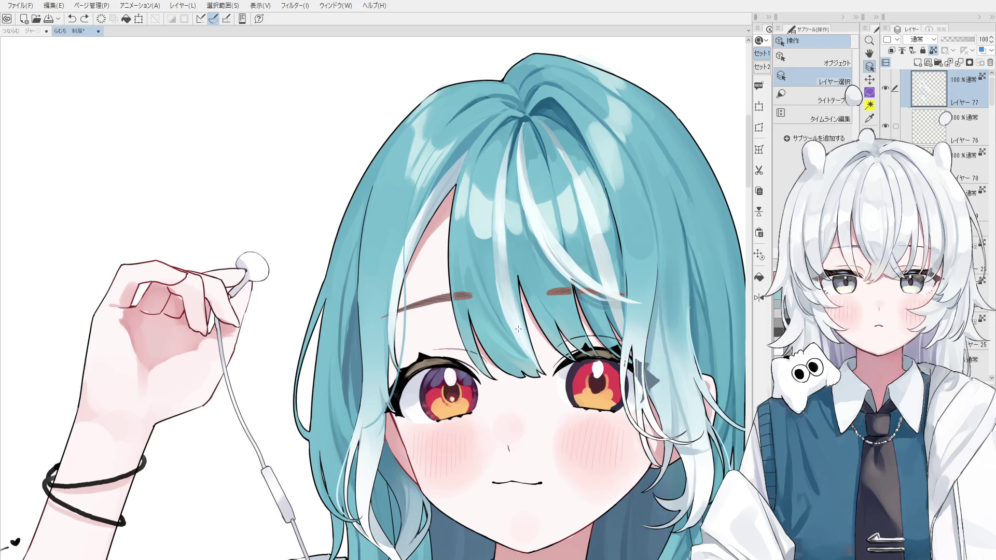
pyautogui.press('b')
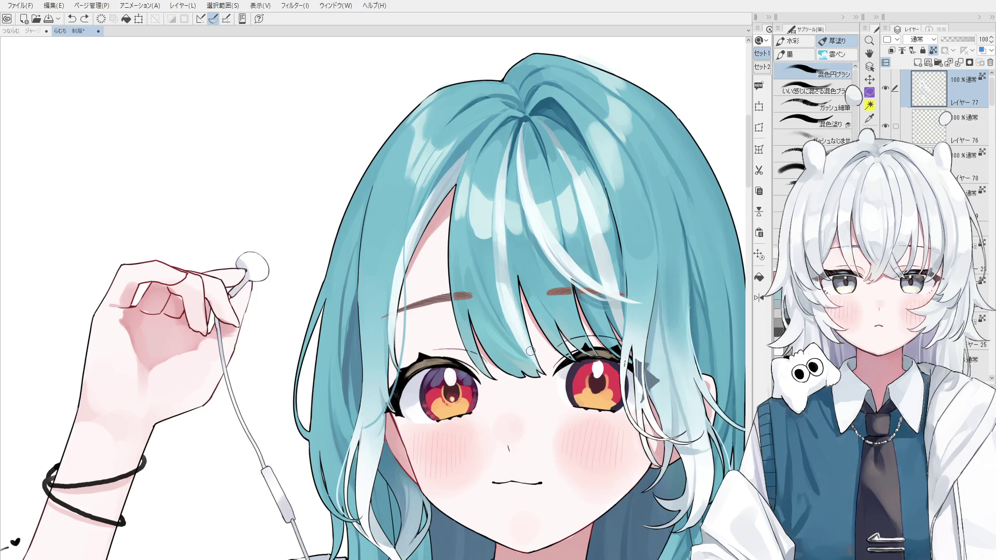
pyautogui.press(']')
pyautogui.click(501, 259)
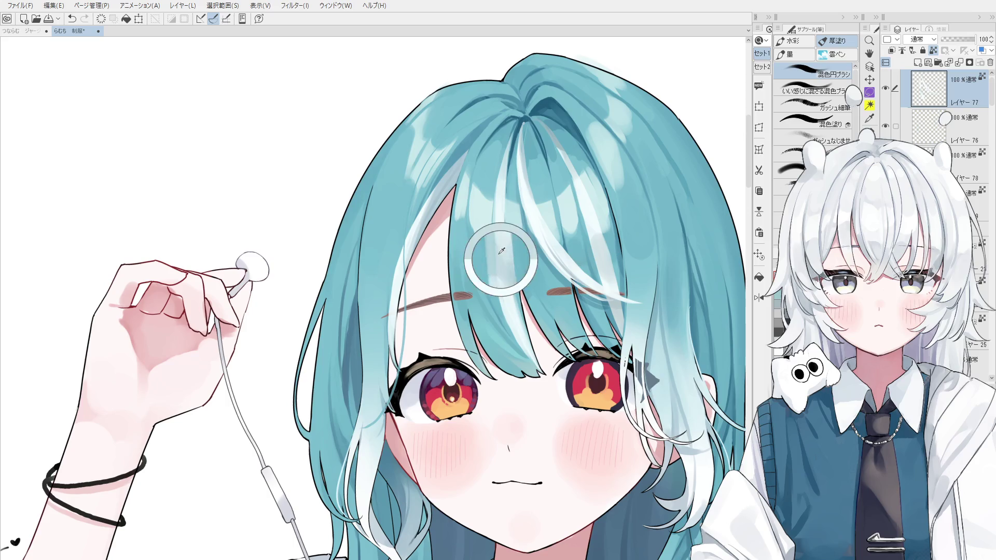
pyautogui.scroll(2, 500, 245)
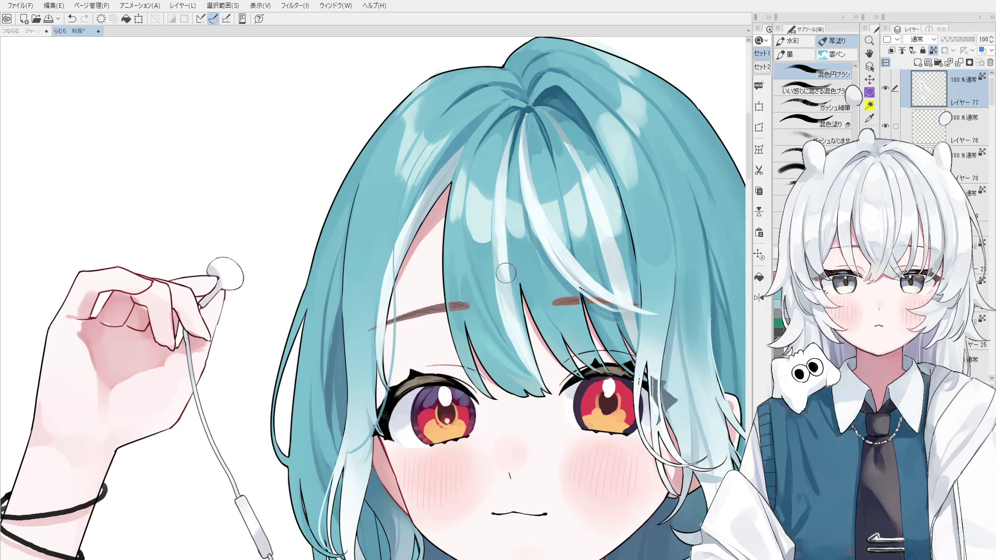
pyautogui.scroll(-1, 517, 263)
pyautogui.scroll(-1, 517, 262)
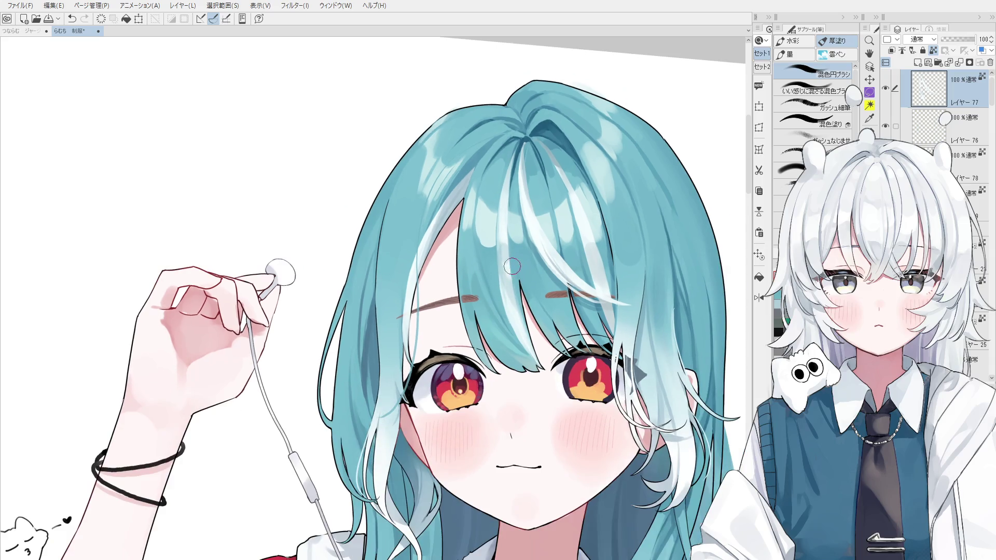
pyautogui.scroll(-1, 508, 210)
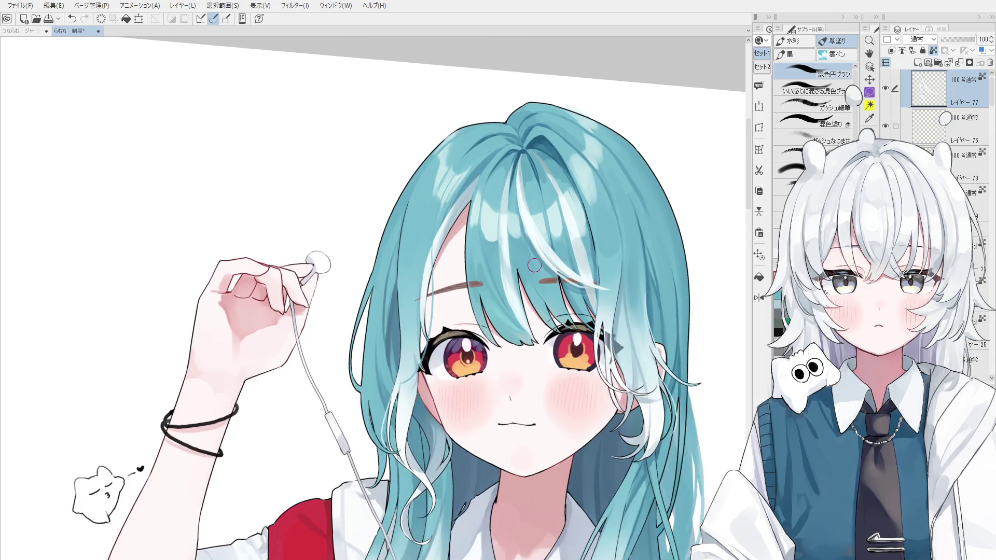
pyautogui.scroll(1, 550, 255)
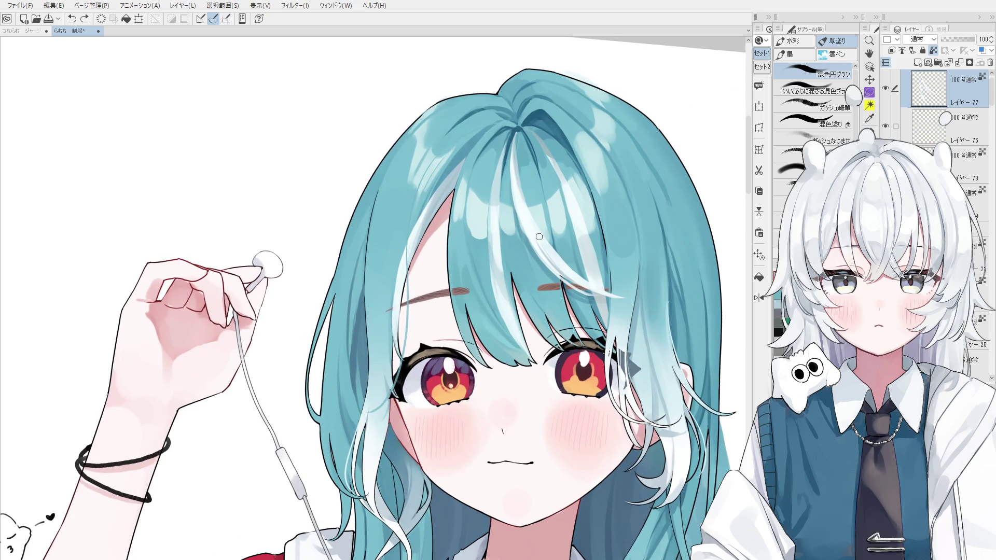
pyautogui.scroll(-1, 562, 262)
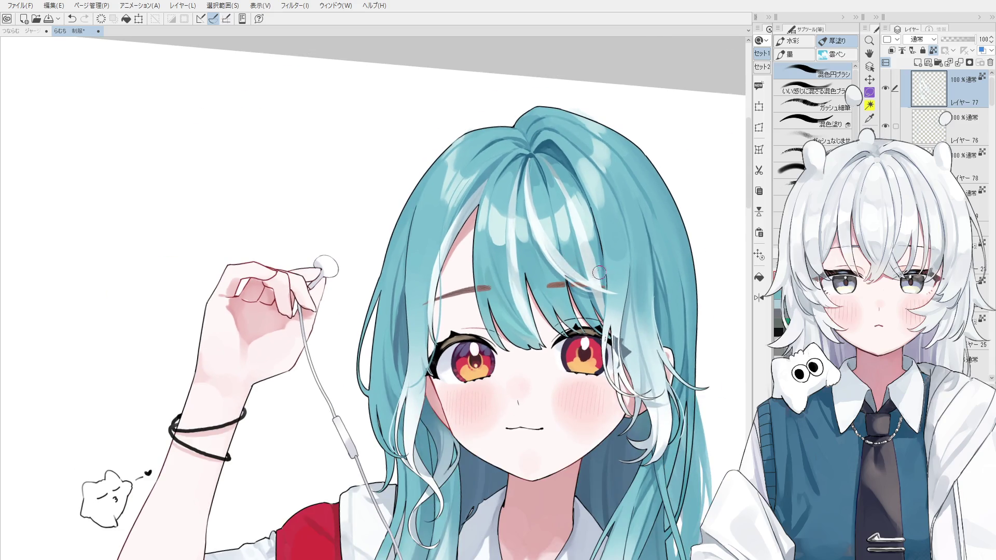
pyautogui.scroll(-1, 580, 269)
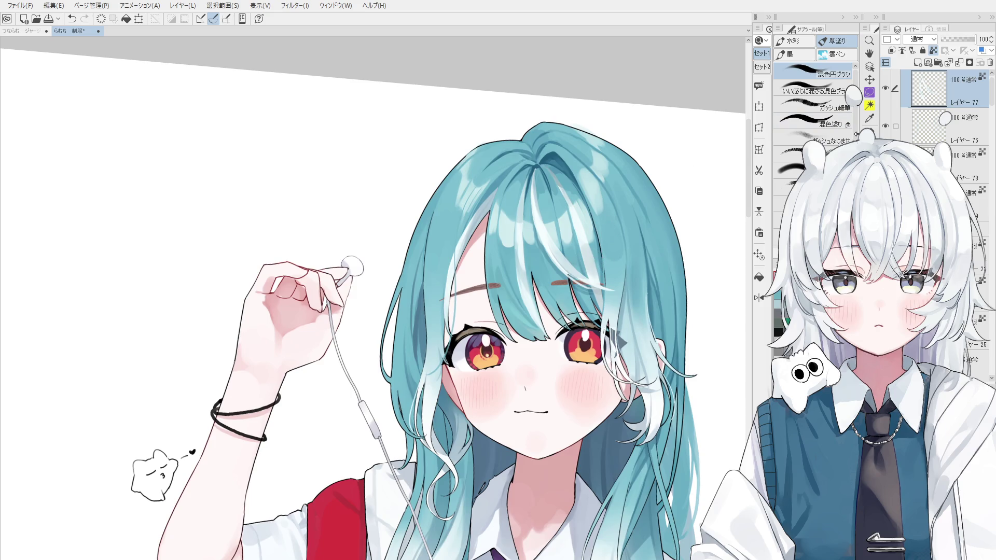
pyautogui.hotkey('ctrl', 'g')
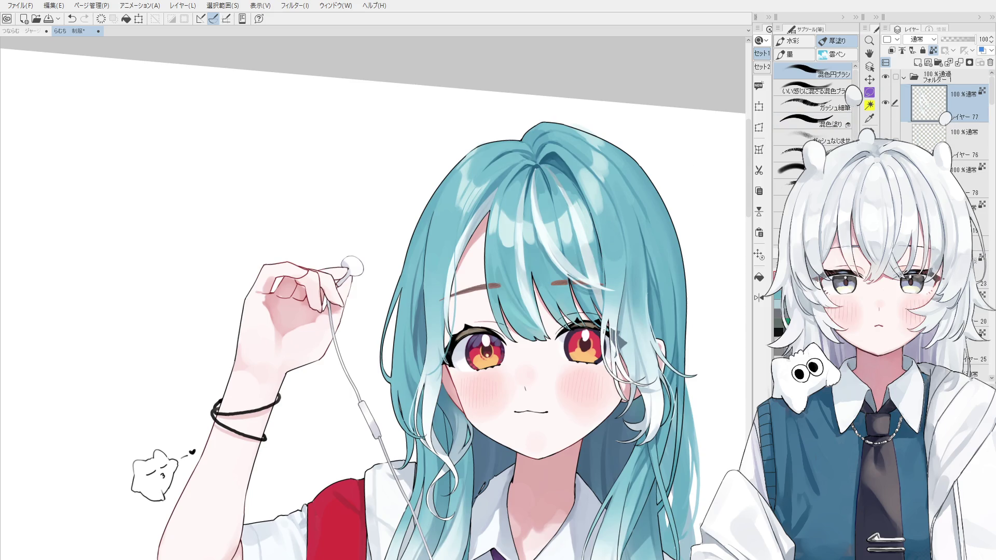
# Add a new raster layer above layer 77 and try short hair strokes near the eyebrow, undoing them.
pyautogui.click(918, 64)
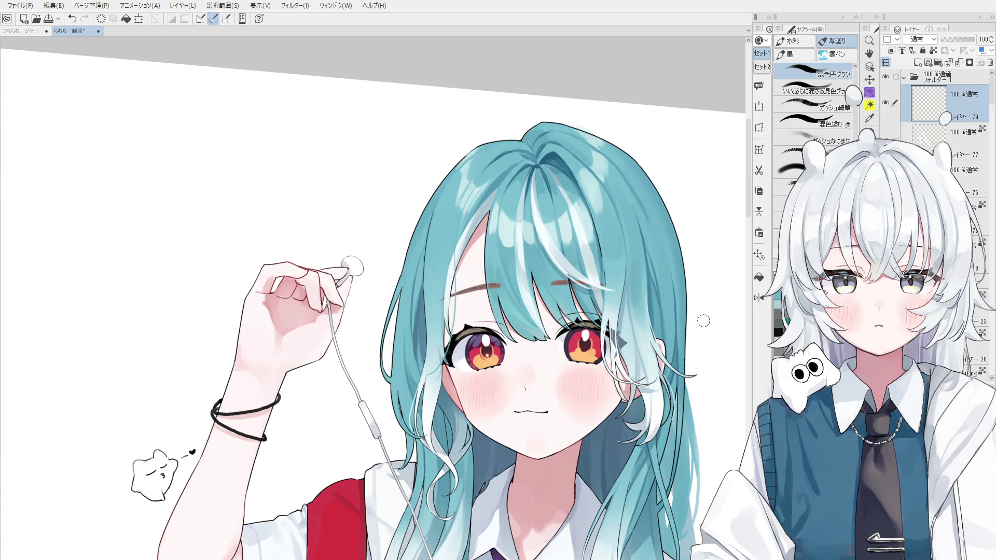
pyautogui.scroll(2, 564, 295)
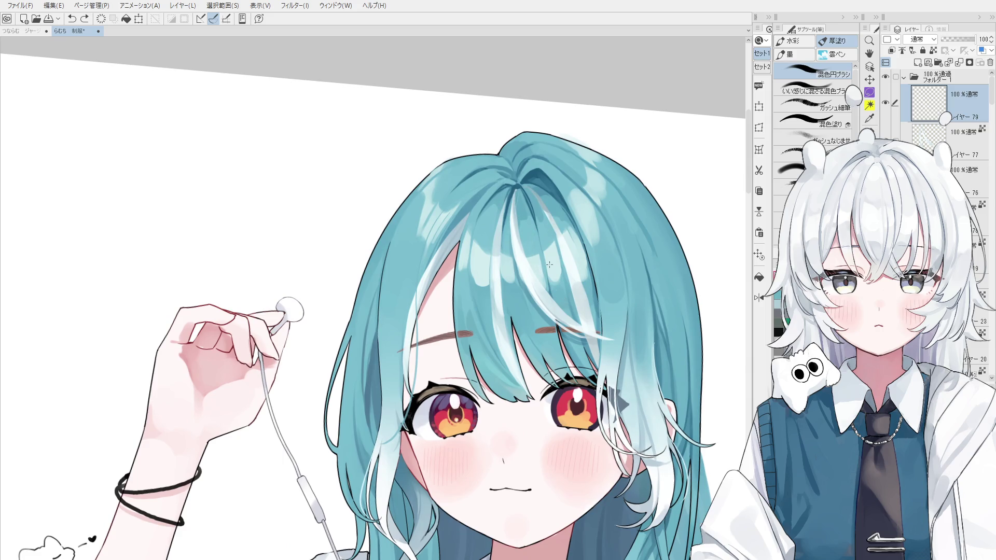
pyautogui.moveTo(576, 319)
pyautogui.mouseDown()
pyautogui.moveTo(599, 292)
pyautogui.moveTo(580, 269)
pyautogui.mouseUp()
pyautogui.hotkey('ctrl', 'z')
pyautogui.hotkey('ctrl', 'z')
pyautogui.hotkey('ctrl', 'z')
pyautogui.moveTo(598, 333); pyautogui.dragTo(583, 221)
# Rotate the canvas for another trial stroke, reset the rotation and tilt it again.
pyautogui.press('-')
pyautogui.hotkey('ctrl', 'z')
pyautogui.moveTo(592, 270); pyautogui.dragTo(577, 230)
pyautogui.hotkey('ctrl', 'z')
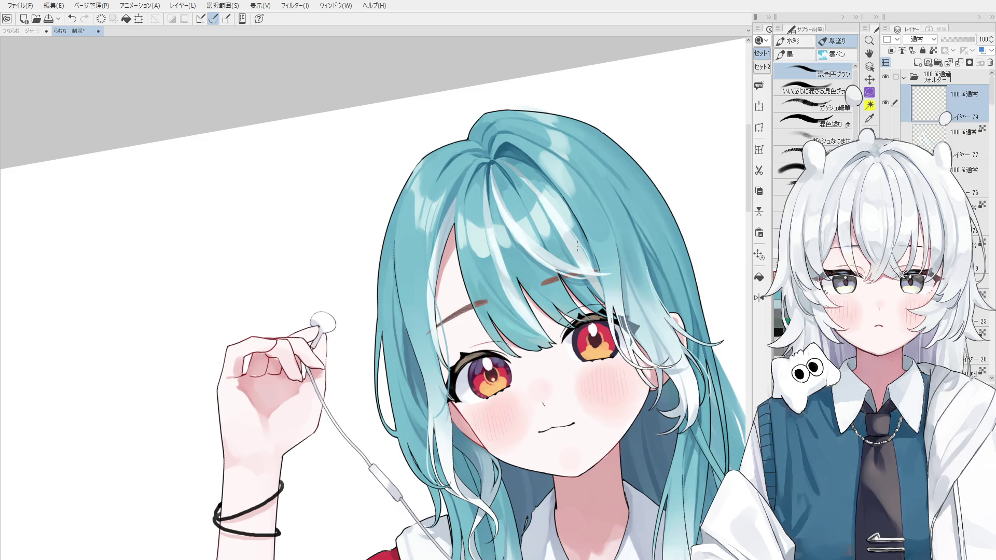
pyautogui.press('^')
pyautogui.press('-')
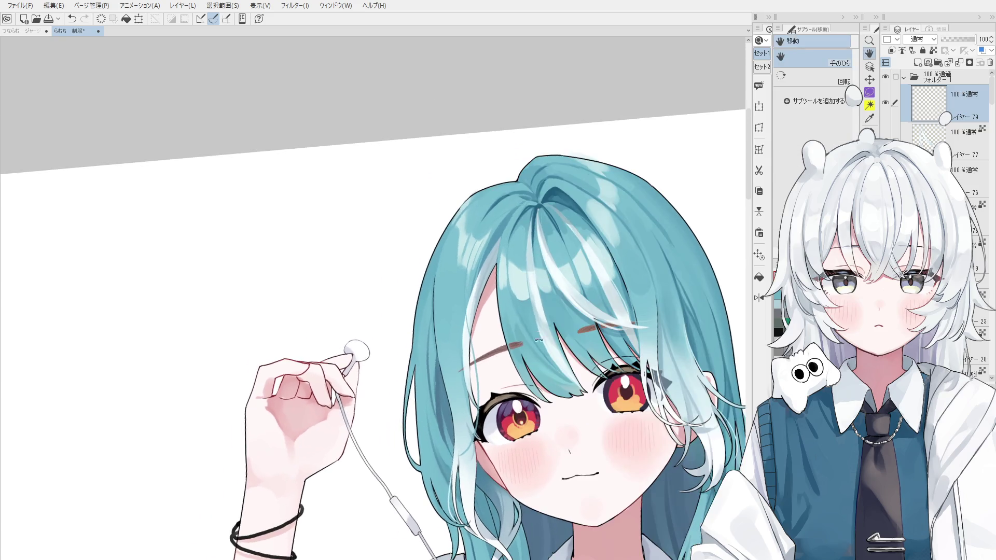
pyautogui.press('p')
pyautogui.scroll(2, 540, 288)
pyautogui.scroll(1, 539, 288)
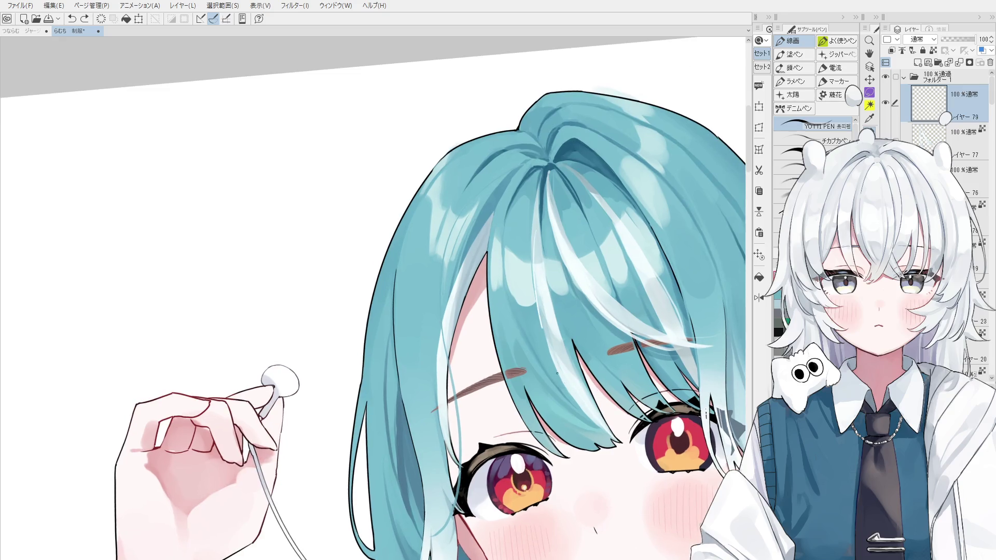
pyautogui.scroll(1, 528, 243)
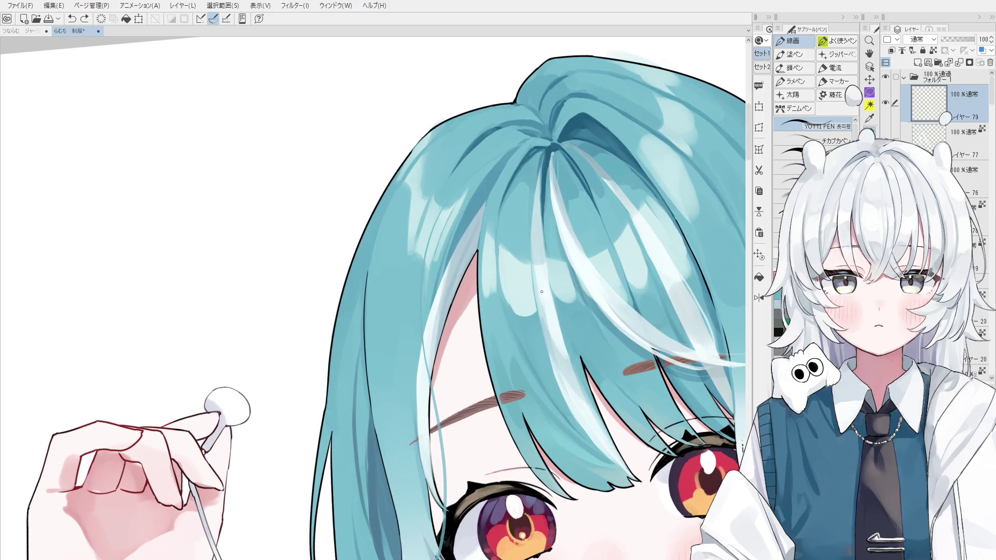
# Make レイヤー77 active, switch to the next pen and reposition the view on the right eye.
pyautogui.hotkey('ctrl', '[')
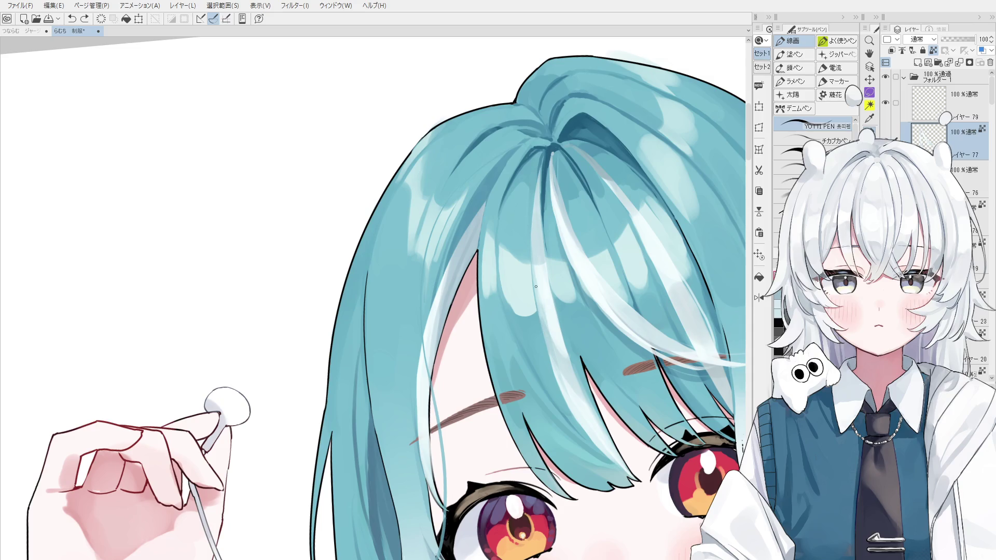
pyautogui.press('.')
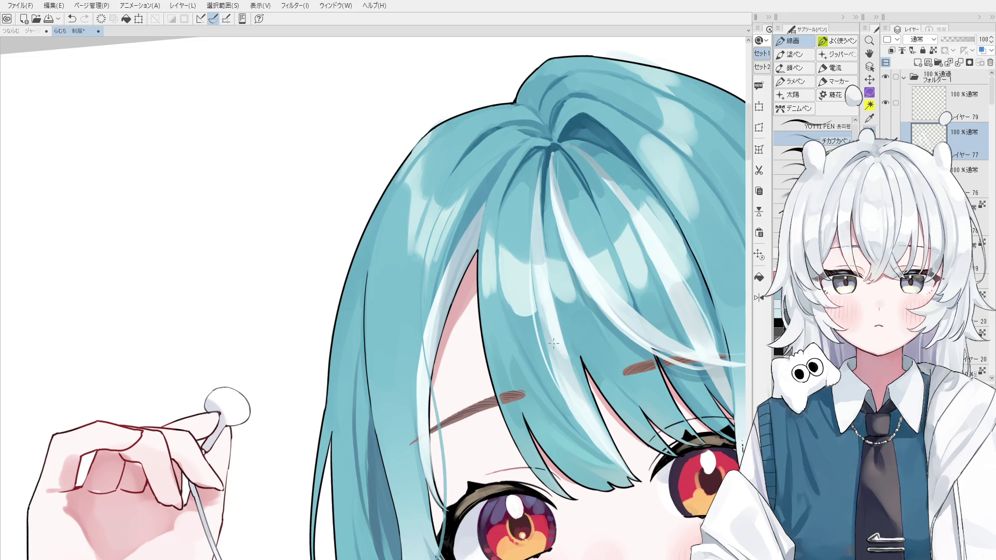
pyautogui.moveTo(553, 343)
pyautogui.mouseDown()
pyautogui.moveTo(710, 350)
pyautogui.moveTo(701, 340)
pyautogui.mouseUp()
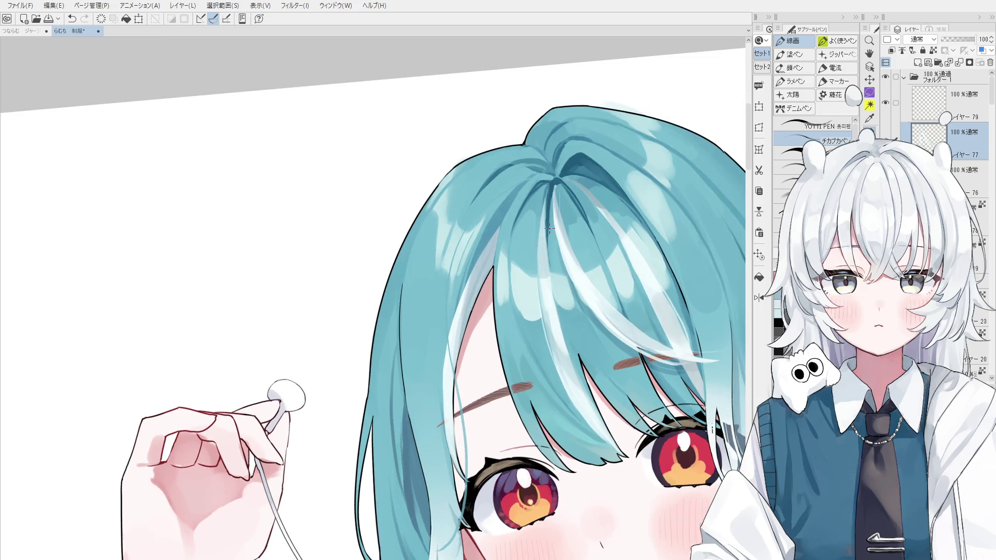
pyautogui.moveTo(551, 356); pyautogui.dragTo(607, 401)
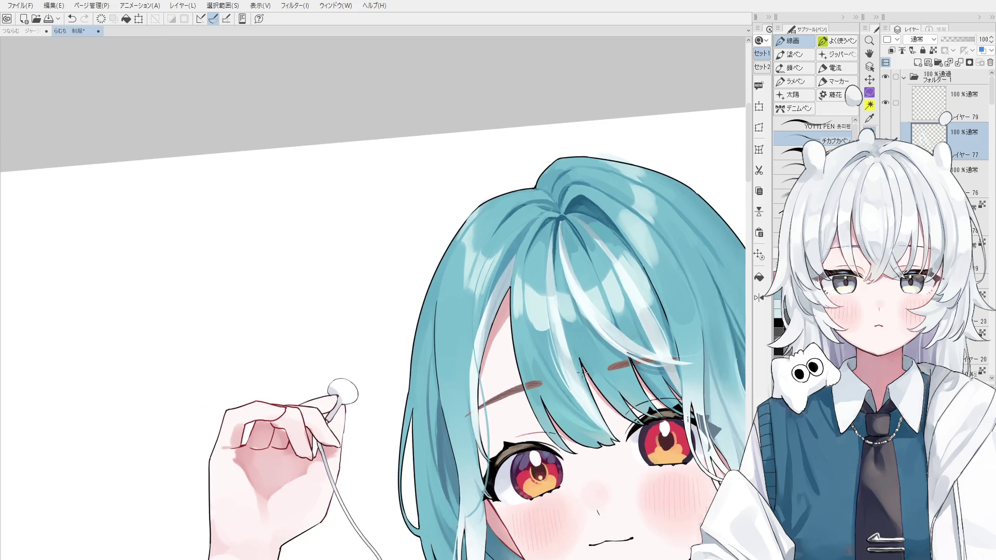
pyautogui.hotkey('ctrl', 'z')
pyautogui.hotkey('ctrl', 'z')
# Paint a faint light stroke on the hair right of the eye, keep it after undo/redo, and sample the wrist colour.
pyautogui.moveTo(716, 369)
pyautogui.mouseDown()
pyautogui.moveTo(711, 463)
pyautogui.moveTo(710, 455)
pyautogui.mouseUp()
pyautogui.hotkey('ctrl', 'z')
pyautogui.moveTo(704, 366); pyautogui.dragTo(708, 434)
pyautogui.hotkey('ctrl', 'z')
pyautogui.scroll(-3, 611, 437)
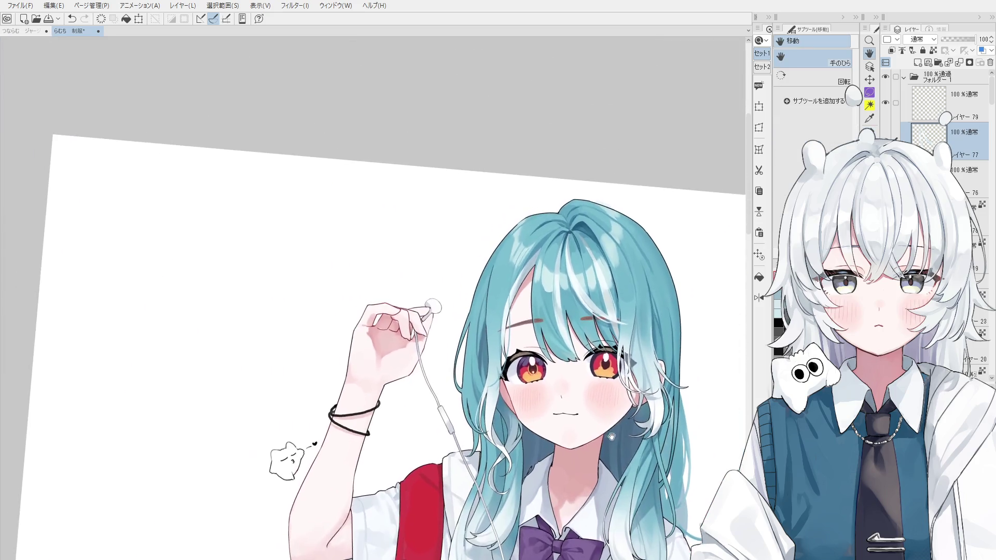
pyautogui.scroll(3, 611, 438)
pyautogui.hotkey('ctrl', 'z')
pyautogui.hotkey('ctrl', 'y')
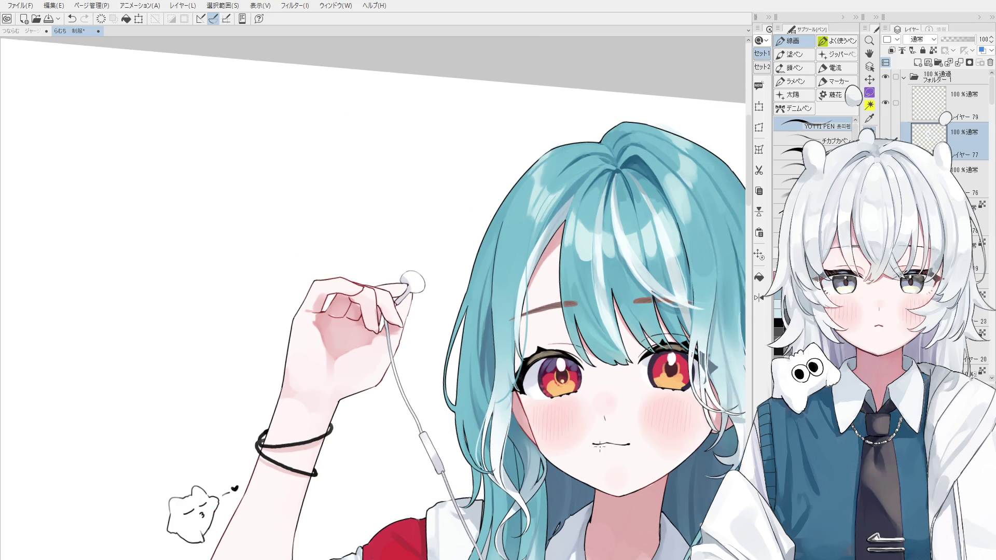
pyautogui.scroll(-3, 528, 492)
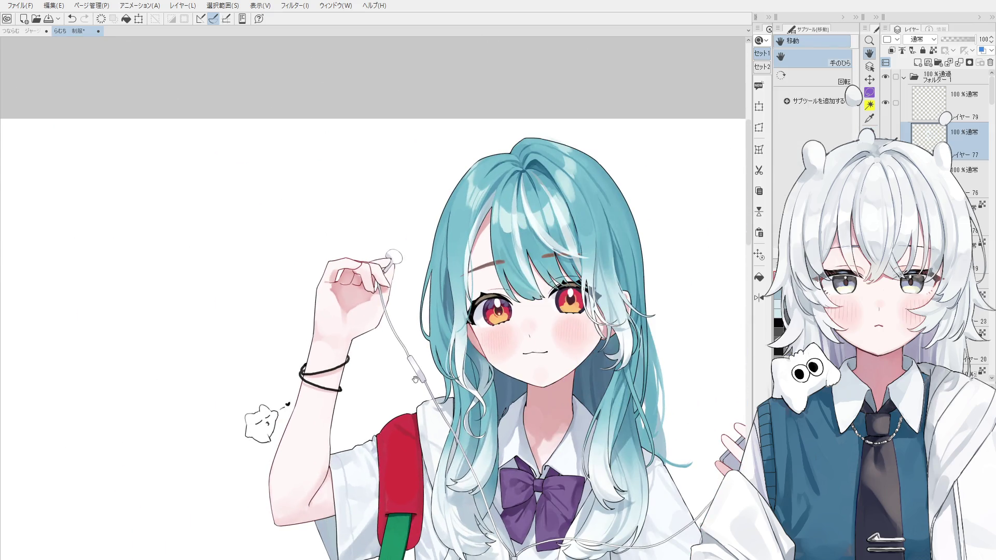
pyautogui.scroll(2, 325, 372)
pyautogui.scroll(1, 325, 372)
pyautogui.keyDown('alt'); pyautogui.click(327, 369); pyautogui.keyUp('alt')
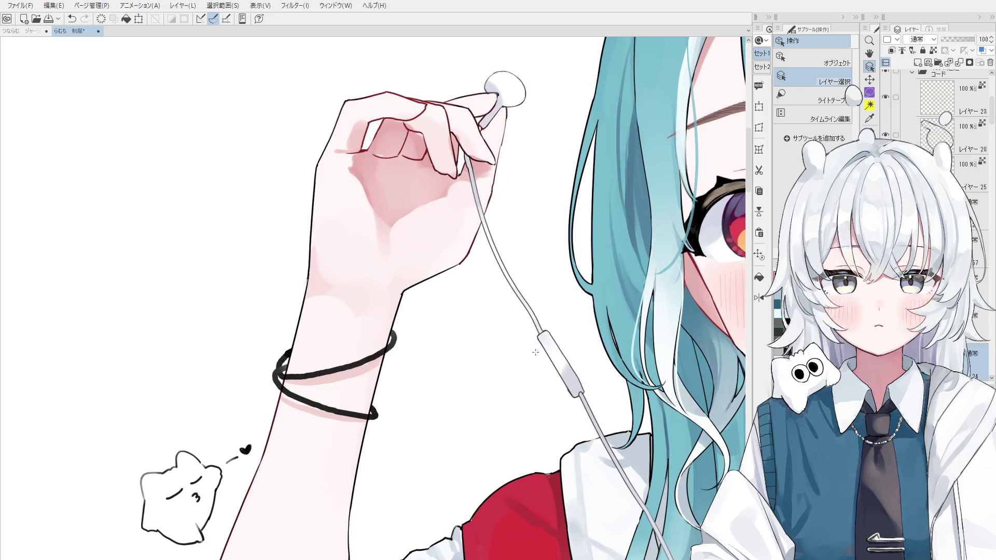
# On the bracelet layer, soften and lighten the upper strand and darken the left loop edge with the blending brush.
pyautogui.click(462, 300)
pyautogui.press('b')
pyautogui.moveTo(326, 372)
pyautogui.mouseDown()
pyautogui.moveTo(362, 351)
pyautogui.moveTo(358, 360)
pyautogui.mouseUp()
pyautogui.hotkey('ctrl', 'z')
pyautogui.hotkey('ctrl', 'z')
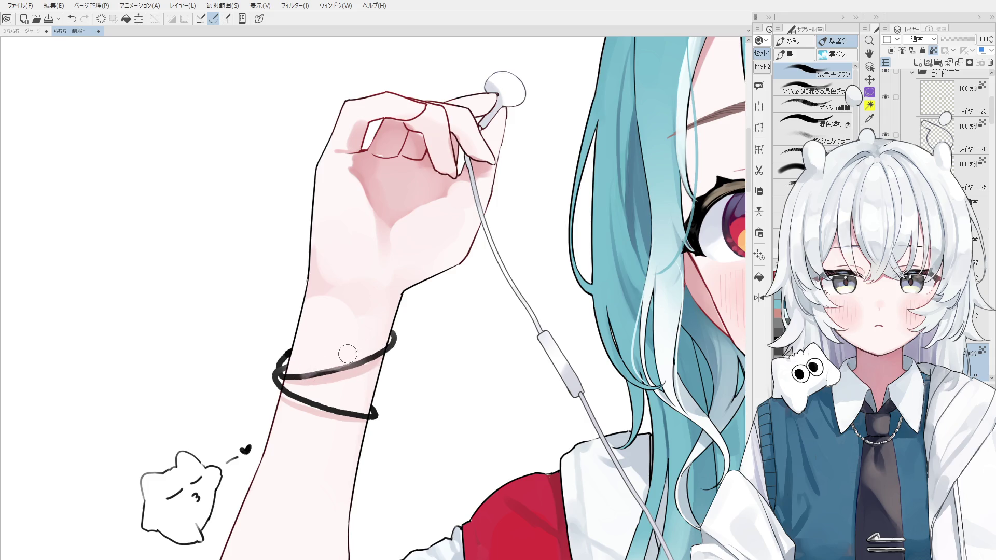
pyautogui.scroll(1, 288, 371)
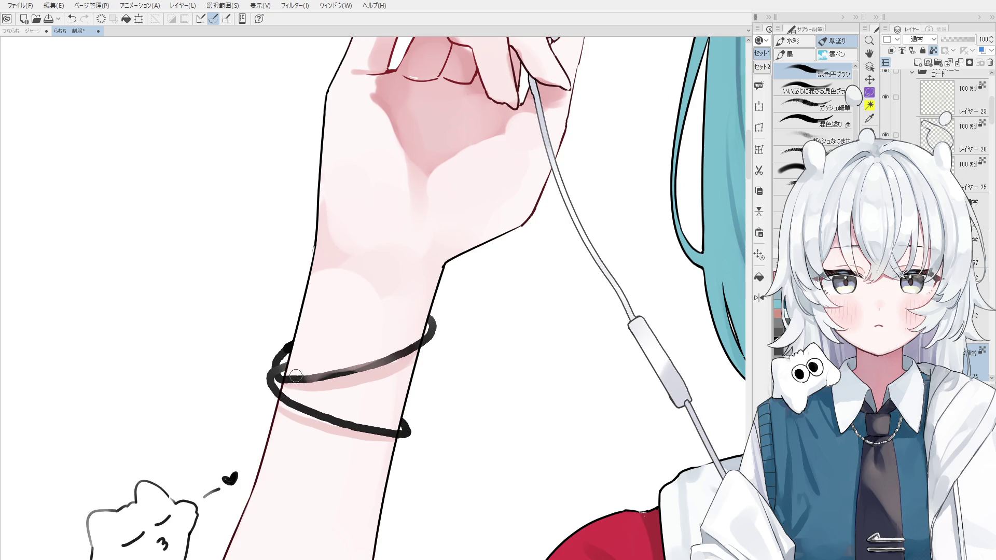
pyautogui.moveTo(295, 376); pyautogui.dragTo(284, 367)
pyautogui.scroll(-1, 284, 367)
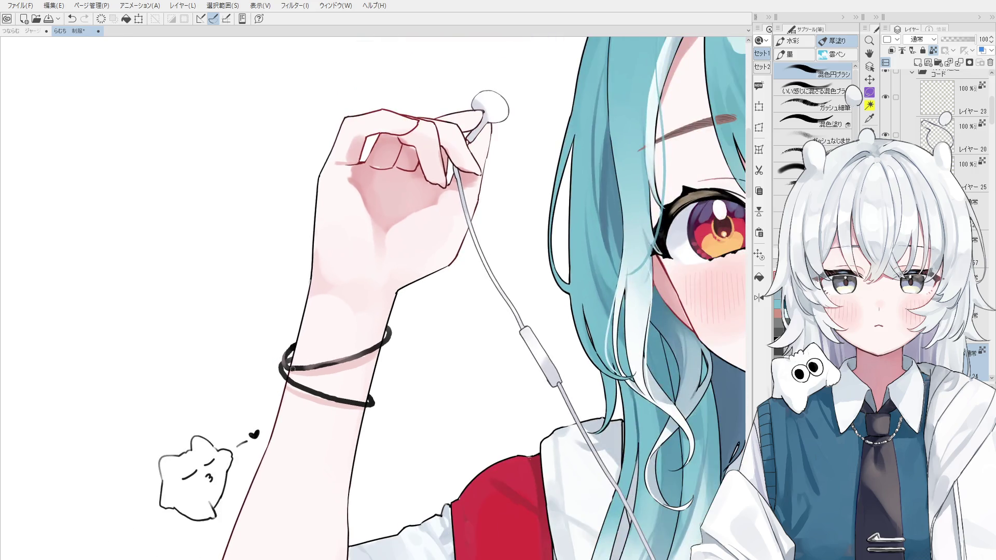
pyautogui.moveTo(295, 348); pyautogui.dragTo(289, 370)
pyautogui.moveTo(289, 368); pyautogui.dragTo(295, 368)
pyautogui.scroll(1, 311, 380)
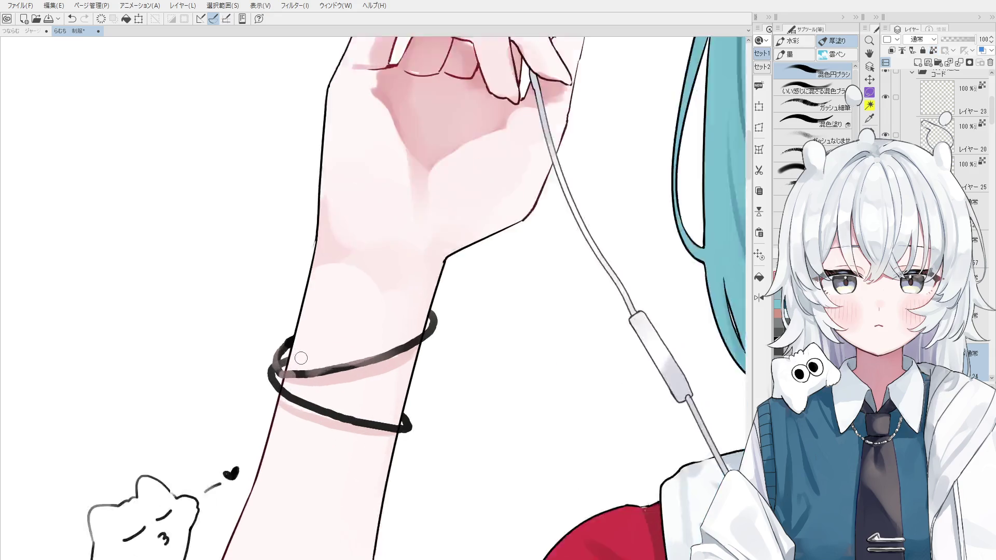
pyautogui.scroll(1, 308, 378)
pyautogui.scroll(1, 295, 367)
pyautogui.scroll(-1, 285, 352)
pyautogui.scroll(3, 326, 412)
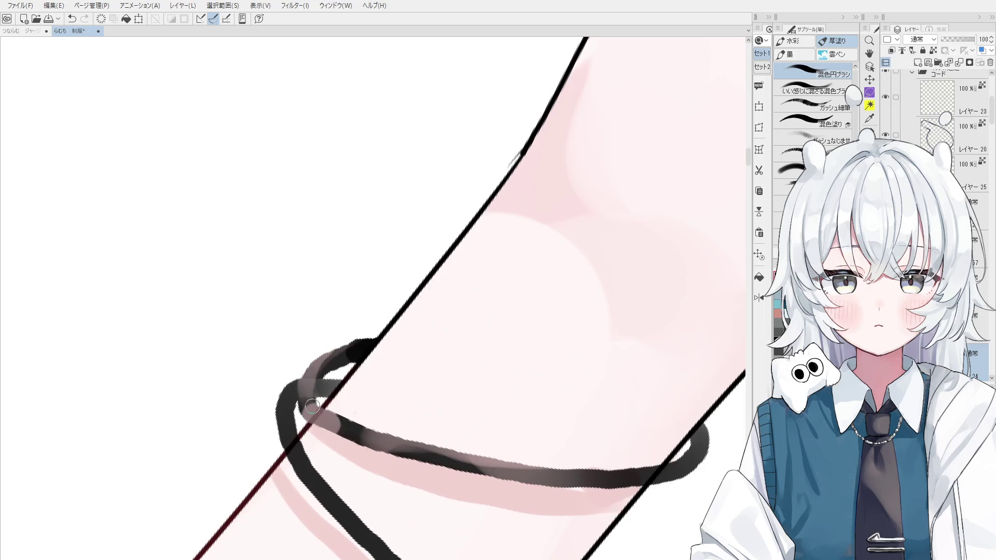
# Thicken the left loop in black and close the bracelet loop on the wrist's left side.
pyautogui.moveTo(311, 408); pyautogui.dragTo(318, 374)
pyautogui.press('-')
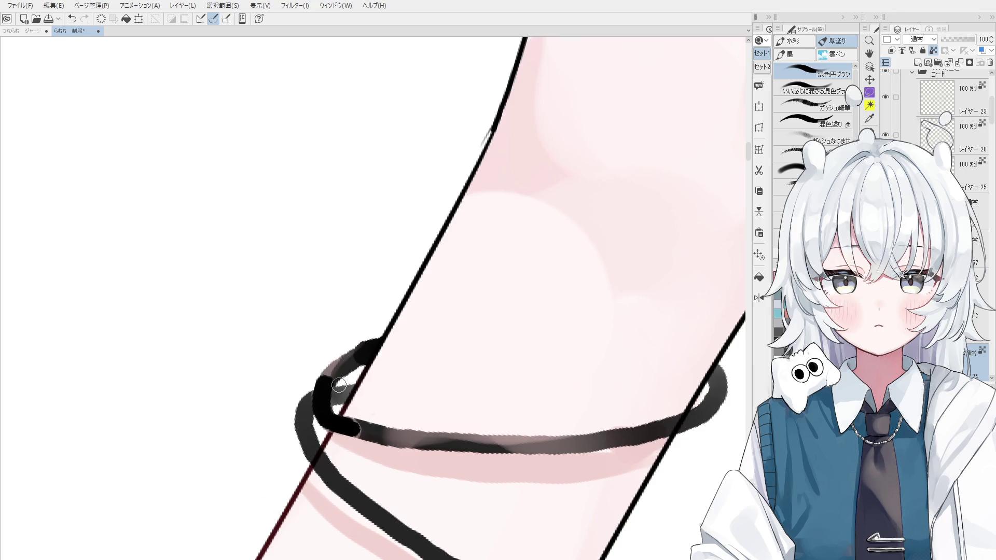
pyautogui.press('-')
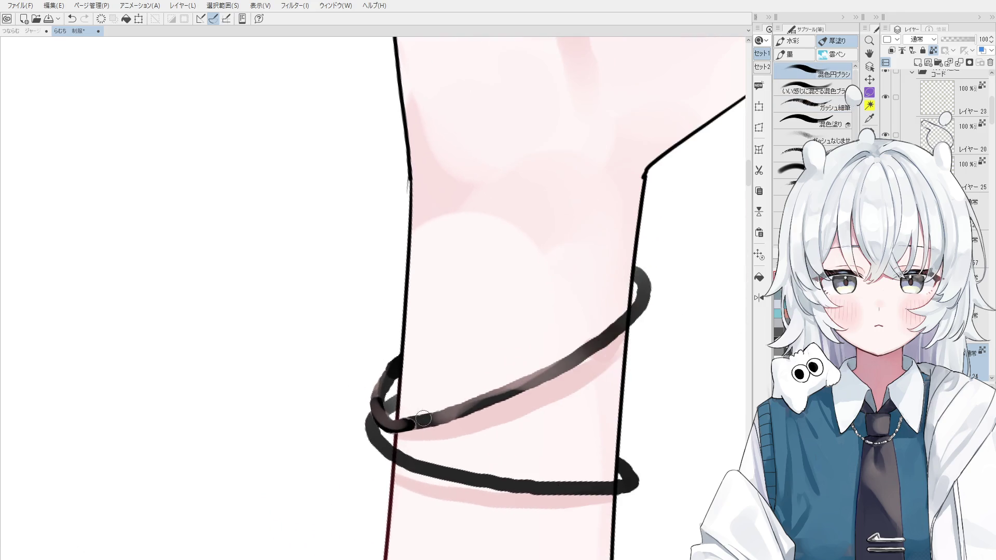
pyautogui.scroll(-3, 391, 422)
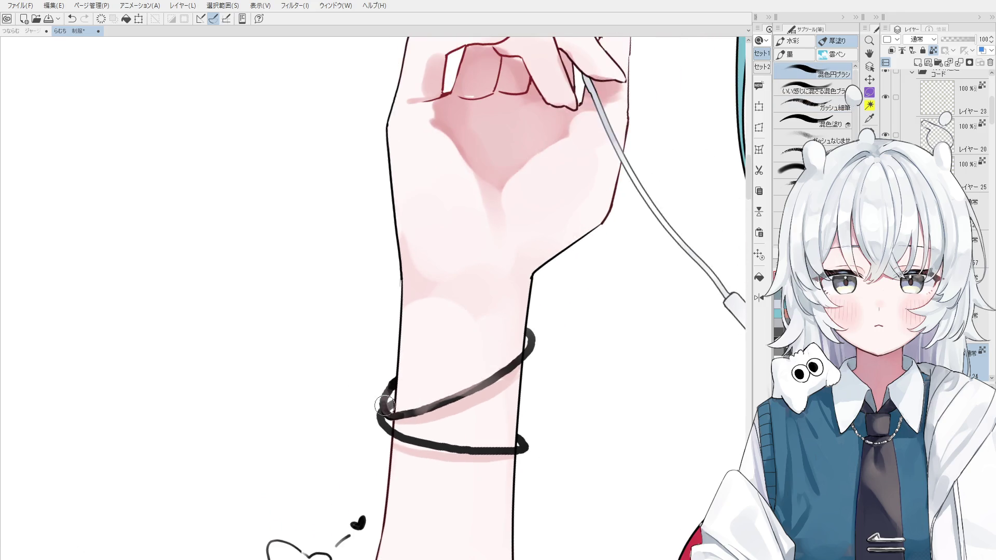
pyautogui.scroll(1, 430, 438)
pyautogui.scroll(1, 404, 428)
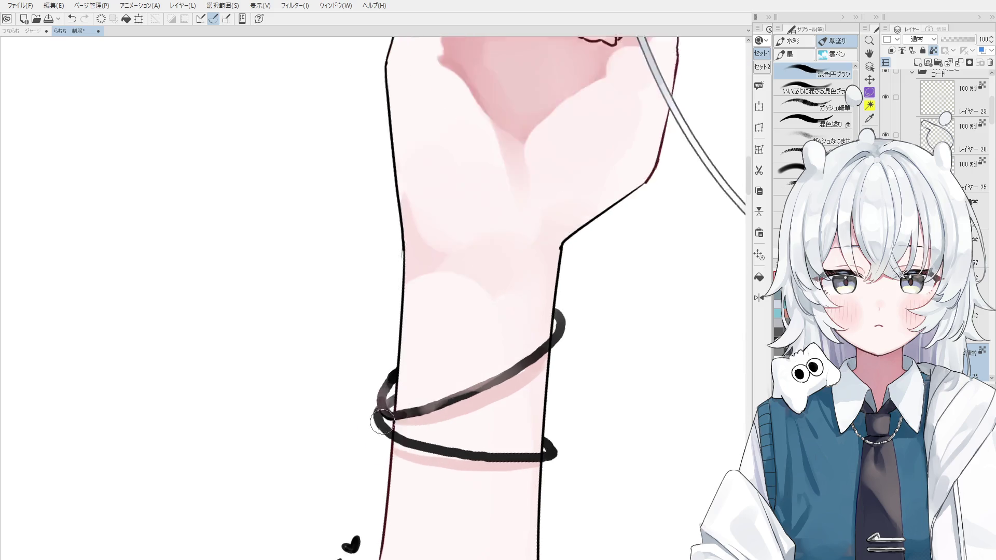
pyautogui.scroll(1, 391, 418)
pyautogui.moveTo(394, 364); pyautogui.dragTo(398, 420)
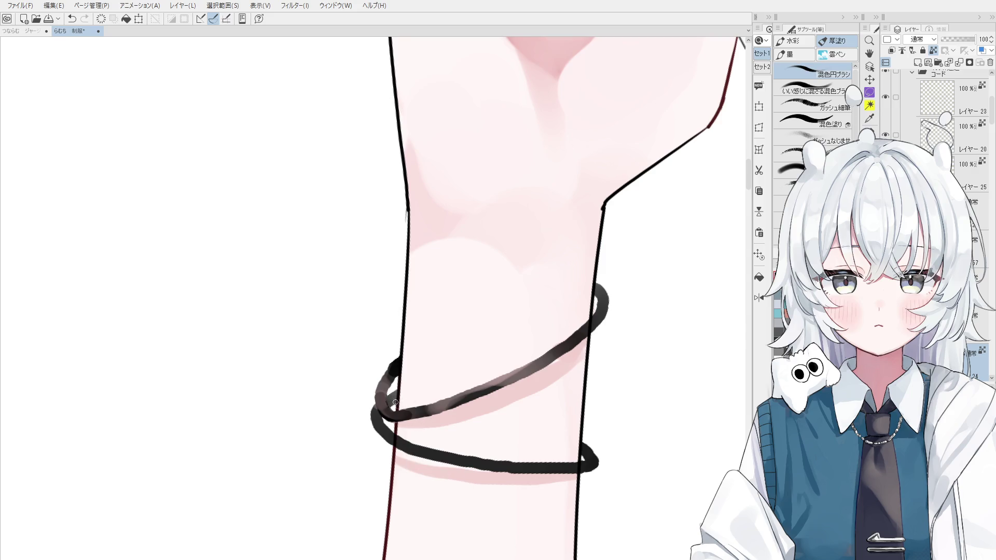
pyautogui.scroll(1, 425, 457)
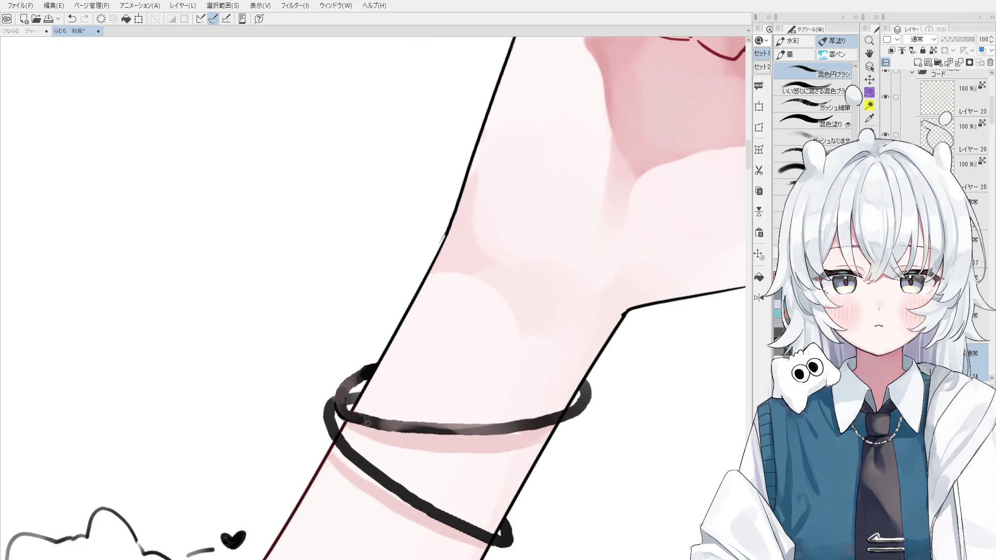
pyautogui.scroll(1, 342, 448)
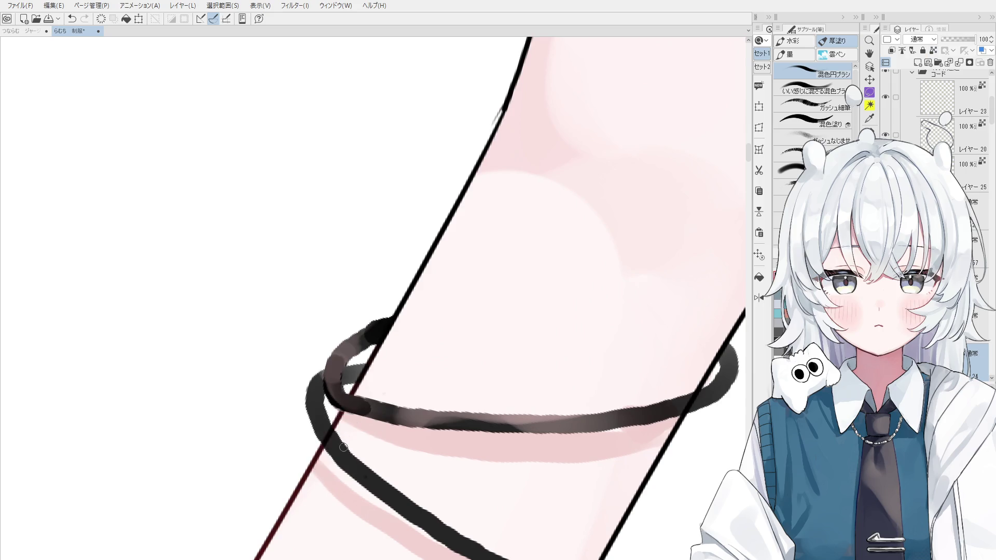
# Lock transparent pixels and repaint the bracelet's left part a softer grey.
pyautogui.press('b')
pyautogui.scroll(1, 331, 448)
pyautogui.press('b')
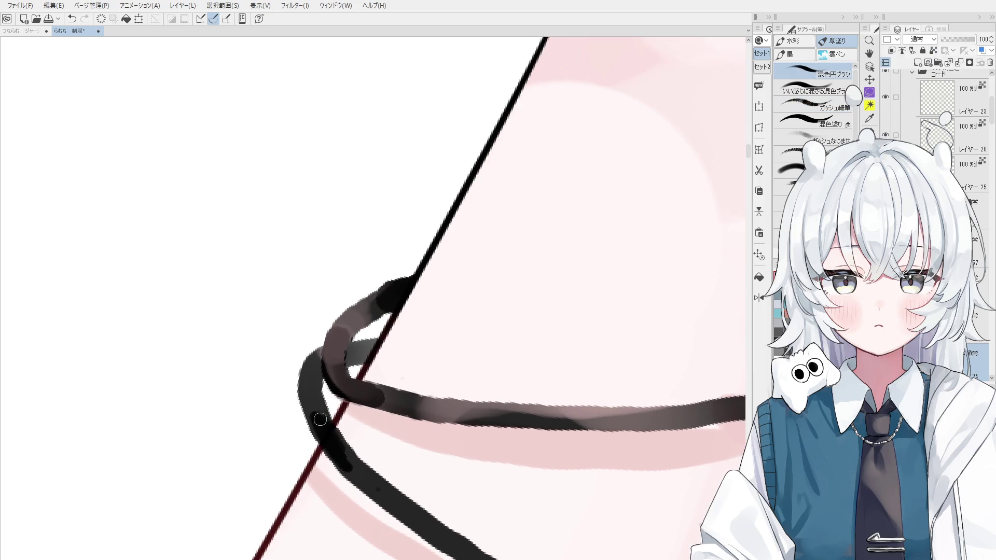
pyautogui.scroll(-1, 704, 455)
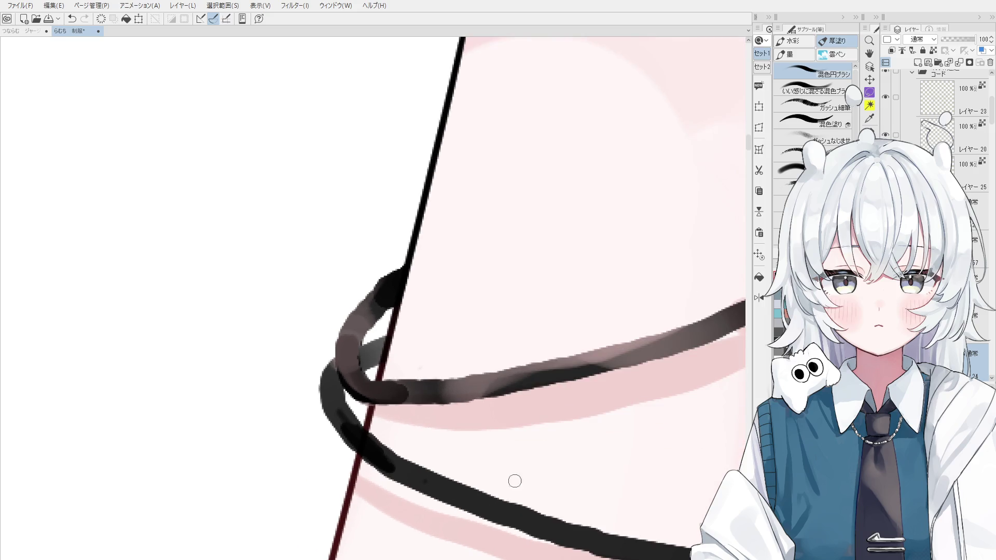
pyautogui.scroll(-2, 379, 459)
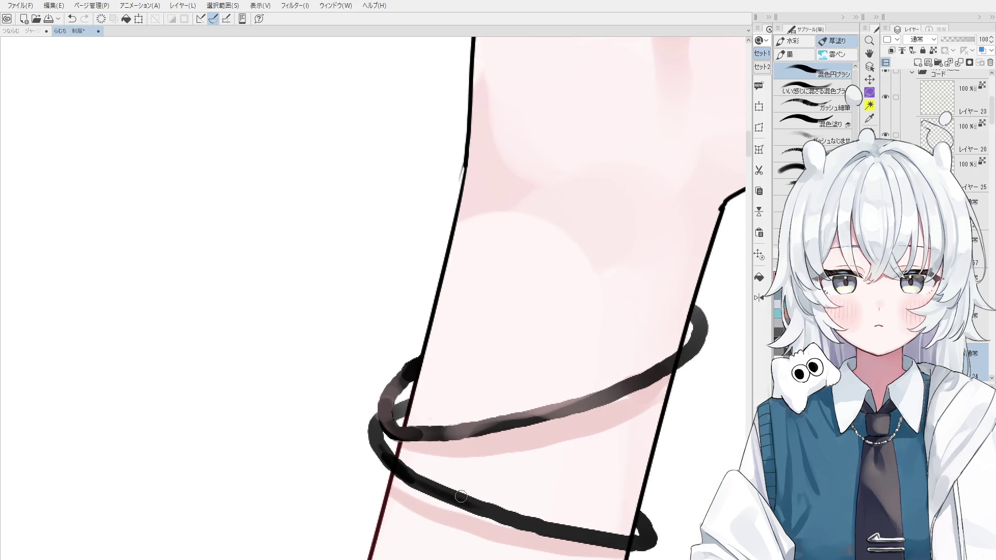
pyautogui.scroll(-1, 583, 454)
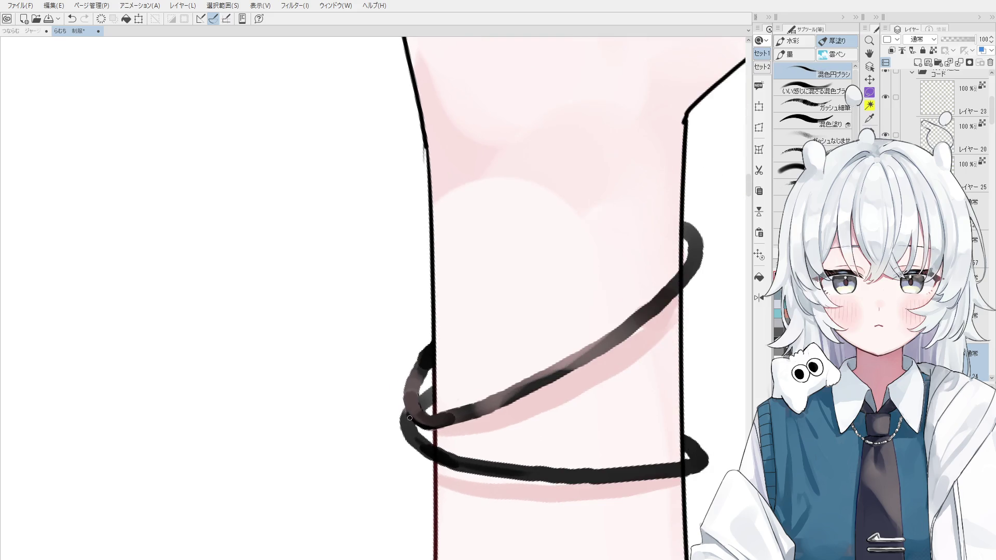
pyautogui.scroll(-1, 411, 418)
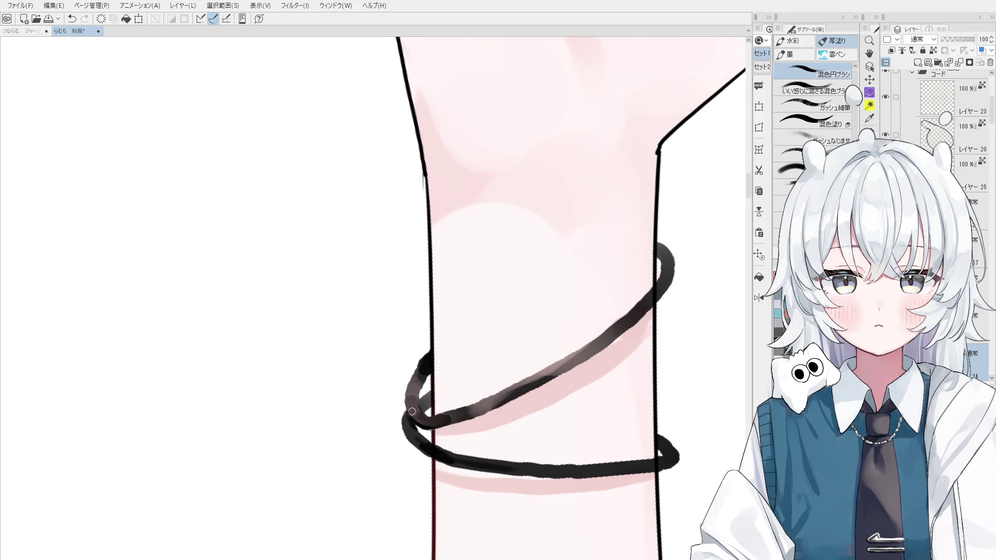
pyautogui.hotkey('ctrl', 'shift', 'l')
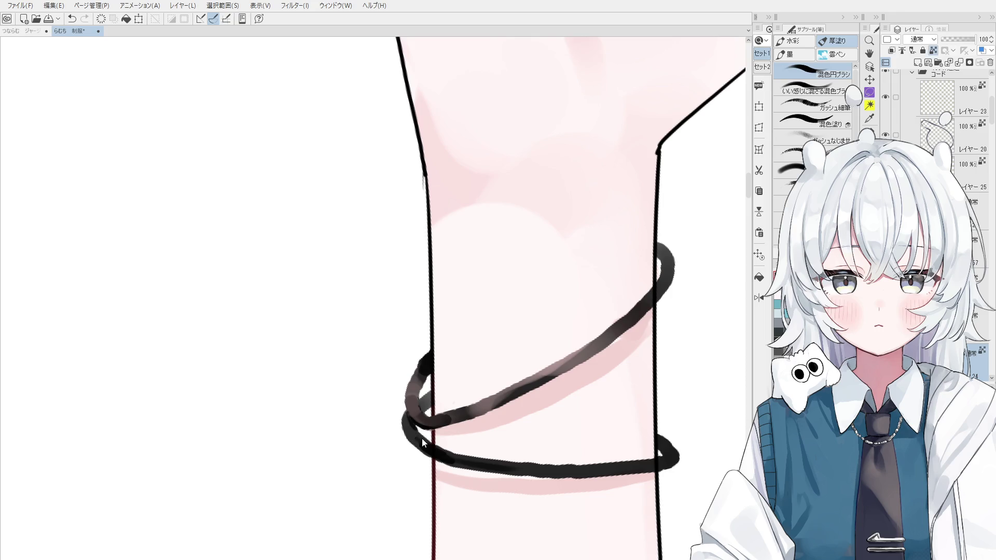
pyautogui.moveTo(421, 439); pyautogui.dragTo(429, 448)
pyautogui.hotkey('ctrl', 'z')
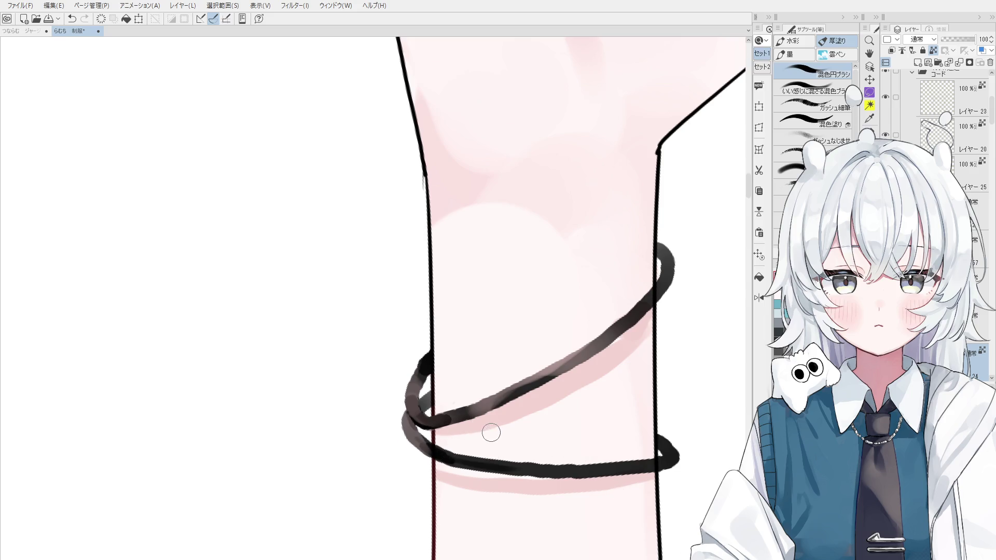
pyautogui.scroll(2, 492, 441)
pyautogui.press('e')
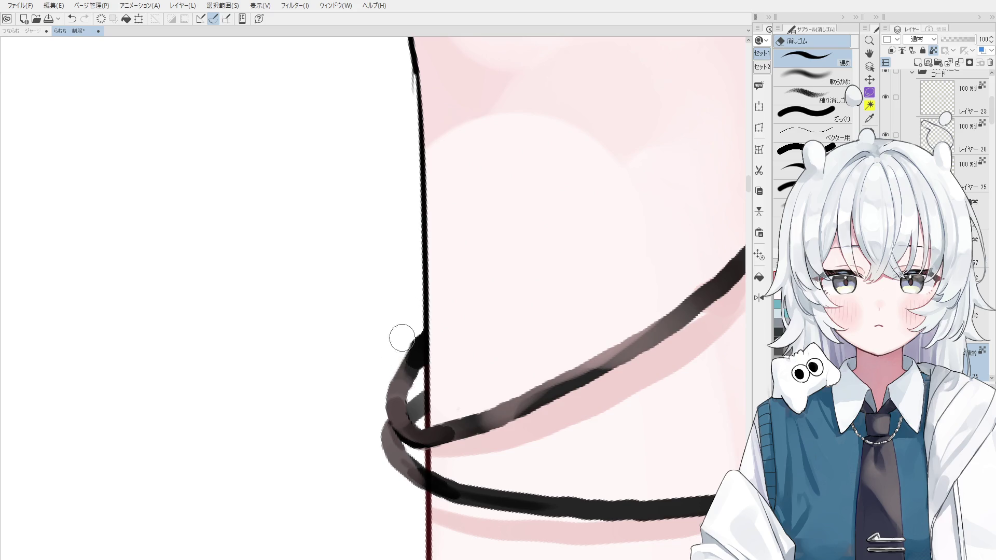
pyautogui.scroll(-1, 418, 311)
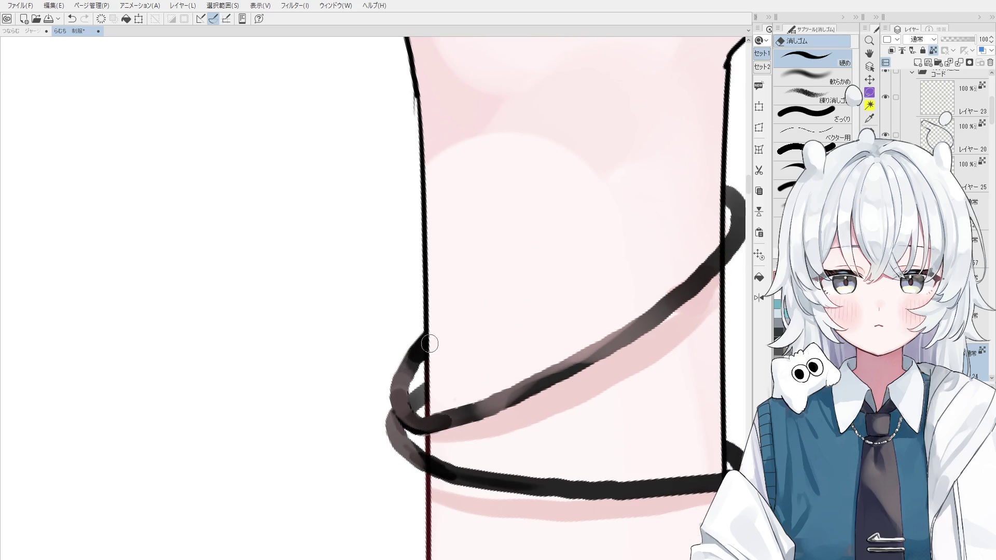
# Undo the last change and darken and smooth the bracelet's upper-left loop beside the arm outline.
pyautogui.press('b')
pyautogui.hotkey('ctrl', 'z')
pyautogui.moveTo(421, 336); pyautogui.dragTo(412, 357)
pyautogui.scroll(-2, 413, 356)
pyautogui.scroll(2, 412, 357)
pyautogui.press('e')
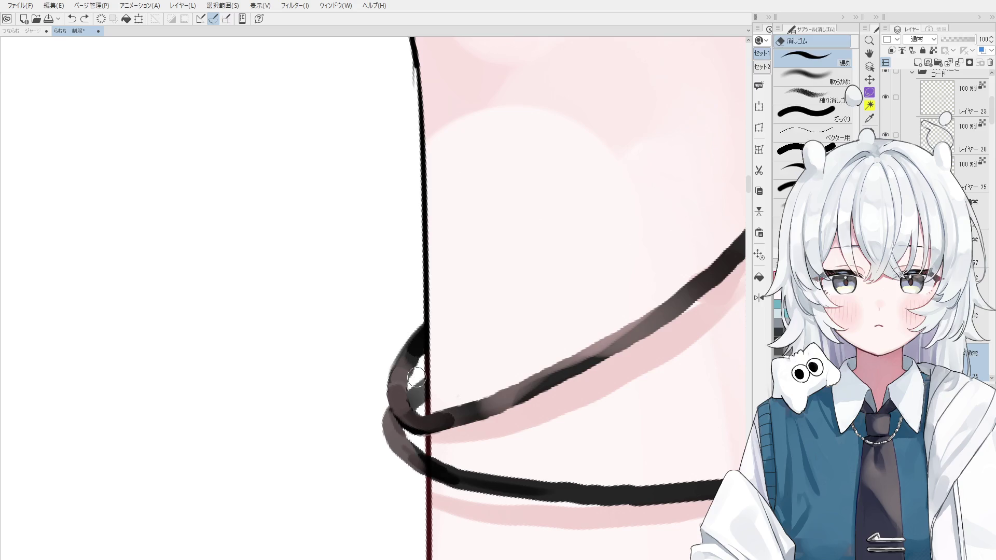
pyautogui.press('p')
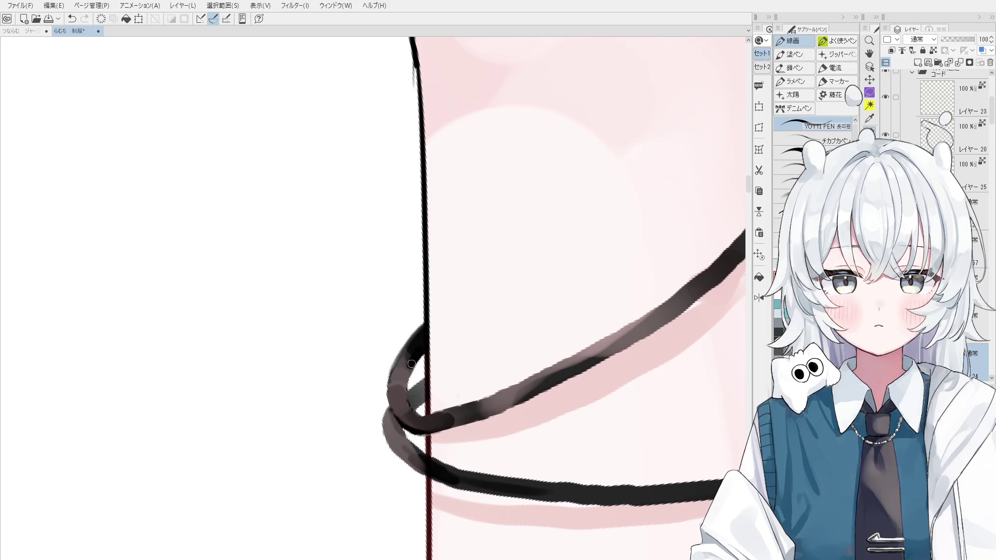
pyautogui.scroll(-2, 455, 357)
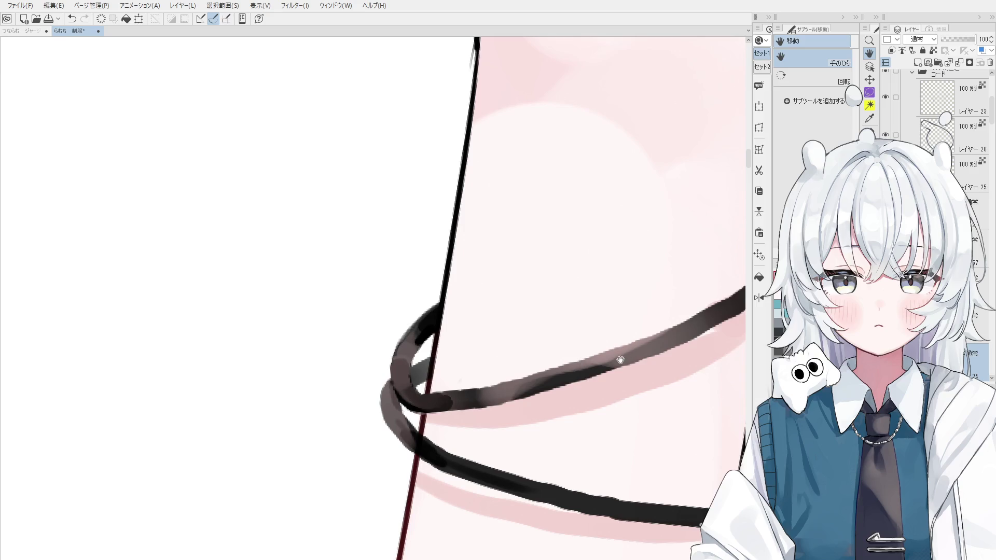
pyautogui.scroll(-1, 629, 349)
pyautogui.scroll(-2, 628, 350)
pyautogui.scroll(-2, 628, 350)
pyautogui.scroll(-1, 612, 378)
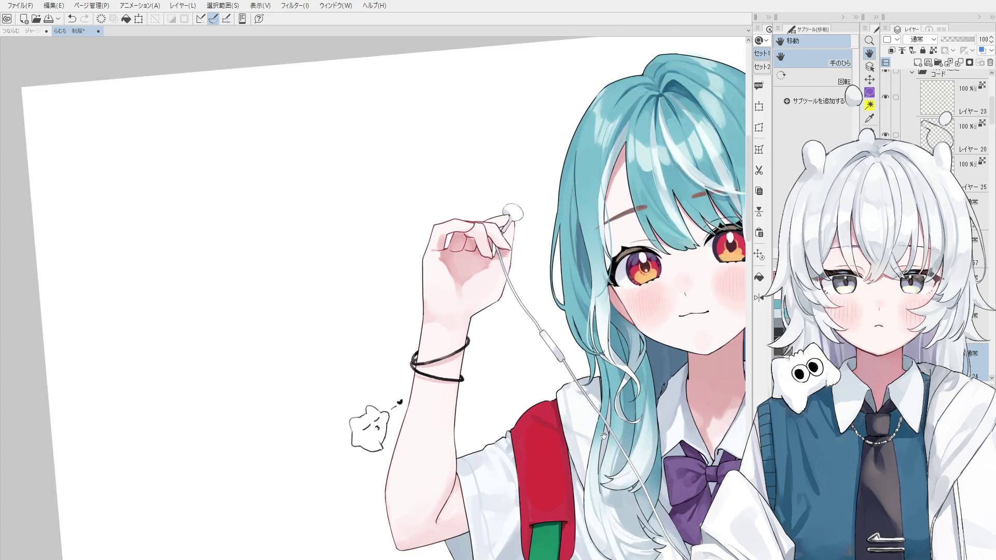
# Rotate the canvas to review the whole girl, then straighten the view back upright.
pyautogui.moveTo(631, 385); pyautogui.dragTo(623, 282)
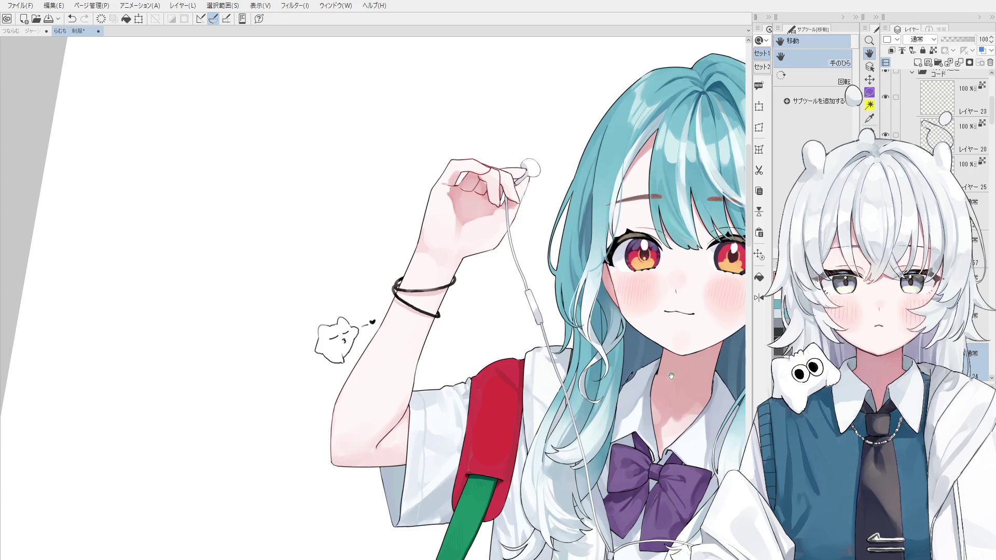
pyautogui.hotkey('ctrl', '@')
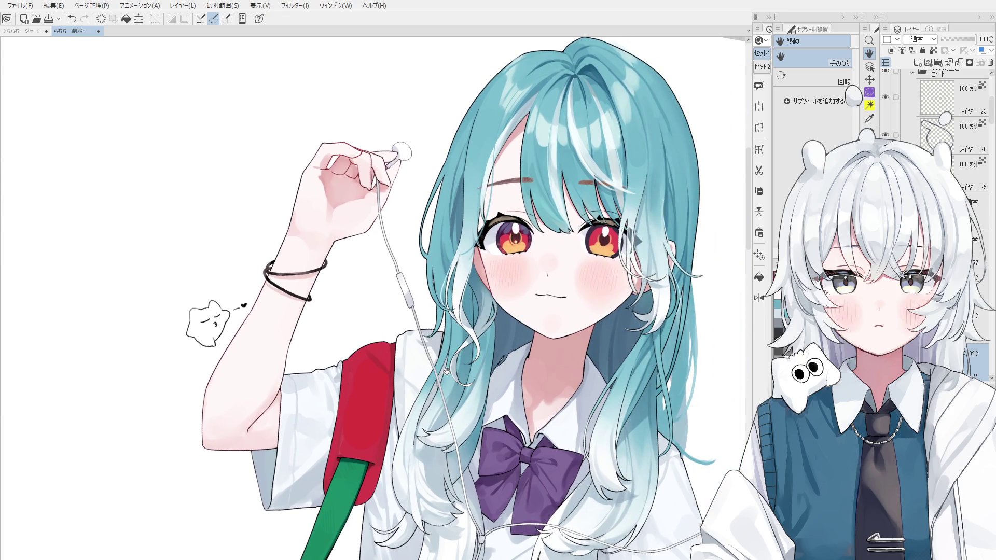
pyautogui.scroll(-1, 518, 304)
pyautogui.scroll(-2, 559, 345)
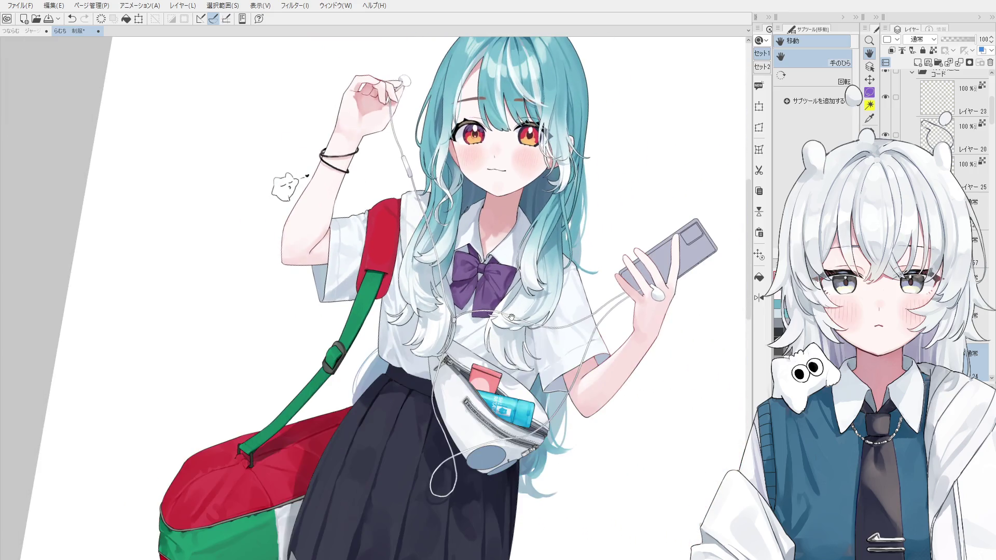
pyautogui.scroll(-1, 513, 317)
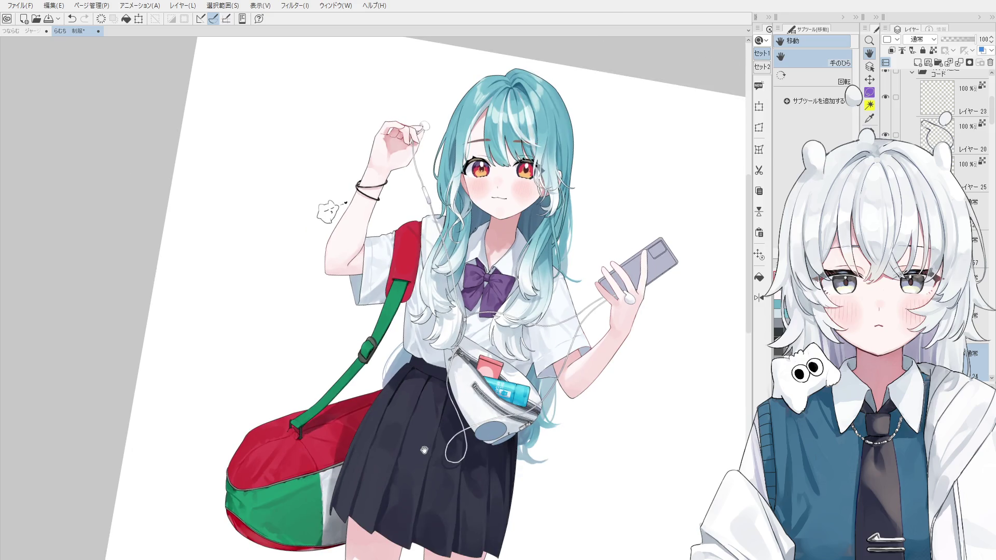
pyautogui.scroll(1, 425, 449)
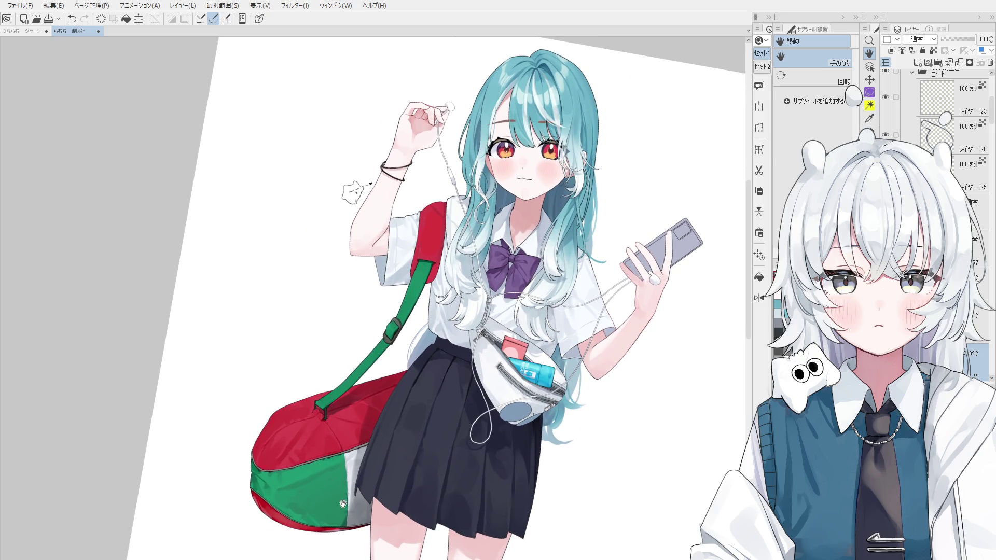
pyautogui.scroll(-1, 505, 511)
pyautogui.scroll(-1, 535, 465)
pyautogui.scroll(1, 560, 474)
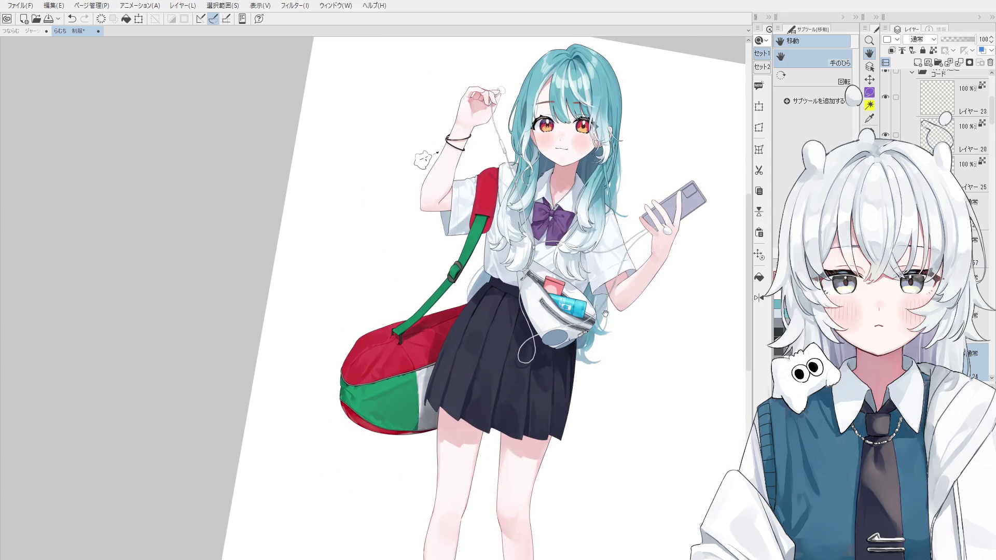
pyautogui.scroll(1, 587, 312)
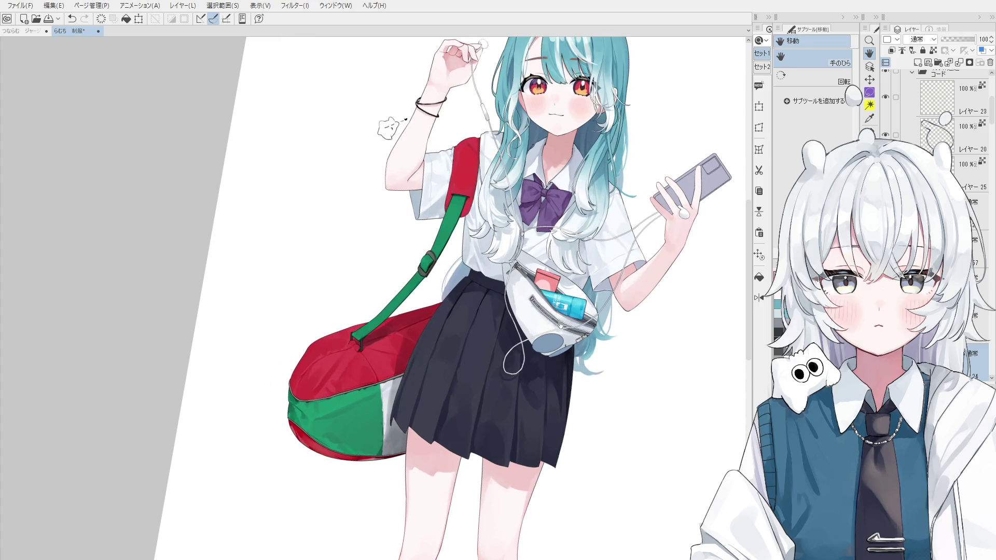
pyautogui.scroll(-2, 562, 331)
pyautogui.scroll(1, 575, 353)
pyautogui.scroll(-1, 537, 486)
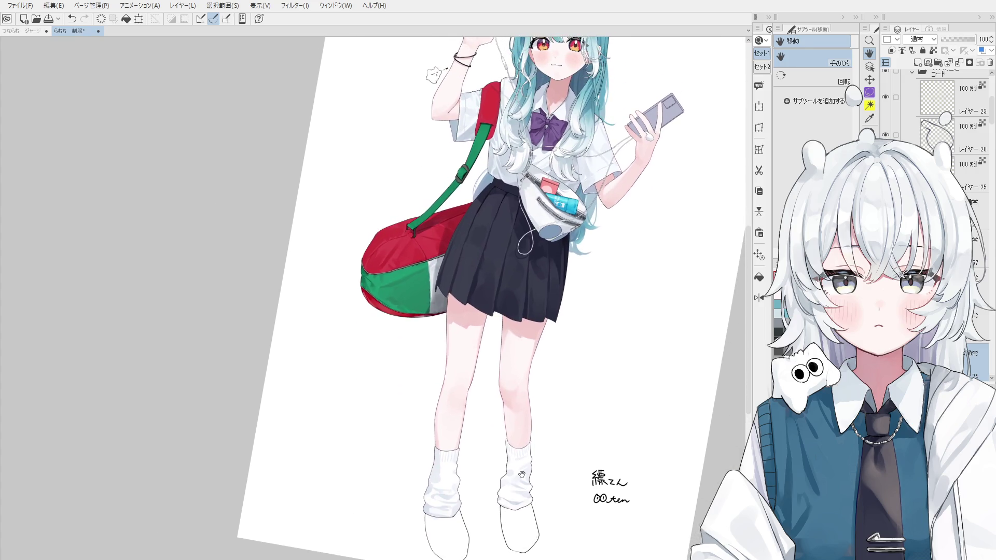
pyautogui.scroll(1, 462, 462)
pyautogui.scroll(1, 466, 350)
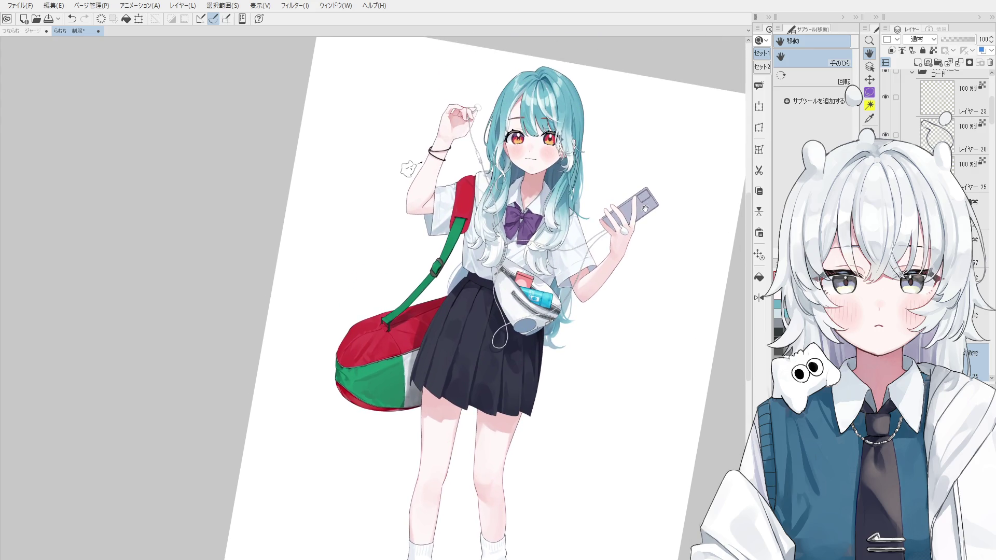
pyautogui.scroll(1, 630, 209)
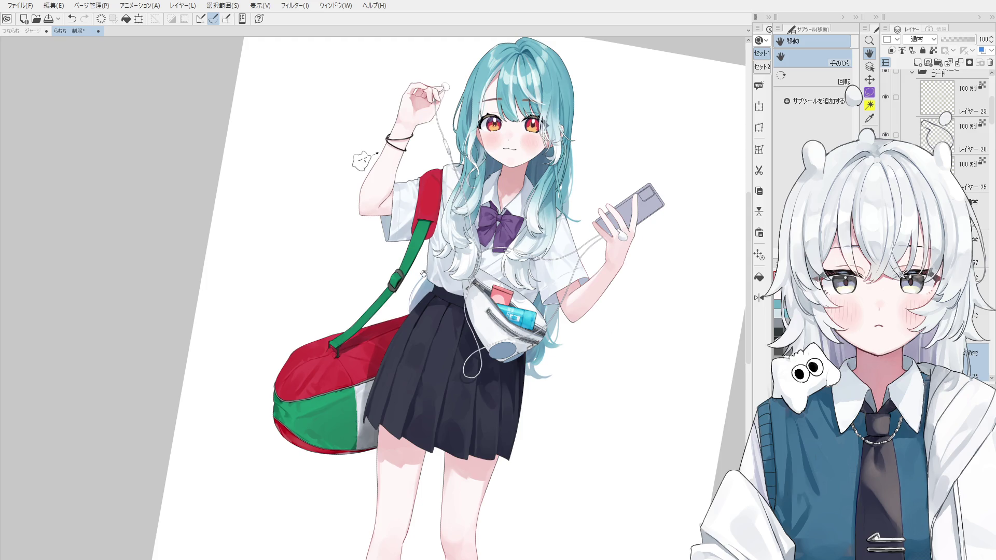
pyautogui.scroll(1, 568, 256)
pyautogui.scroll(1, 582, 191)
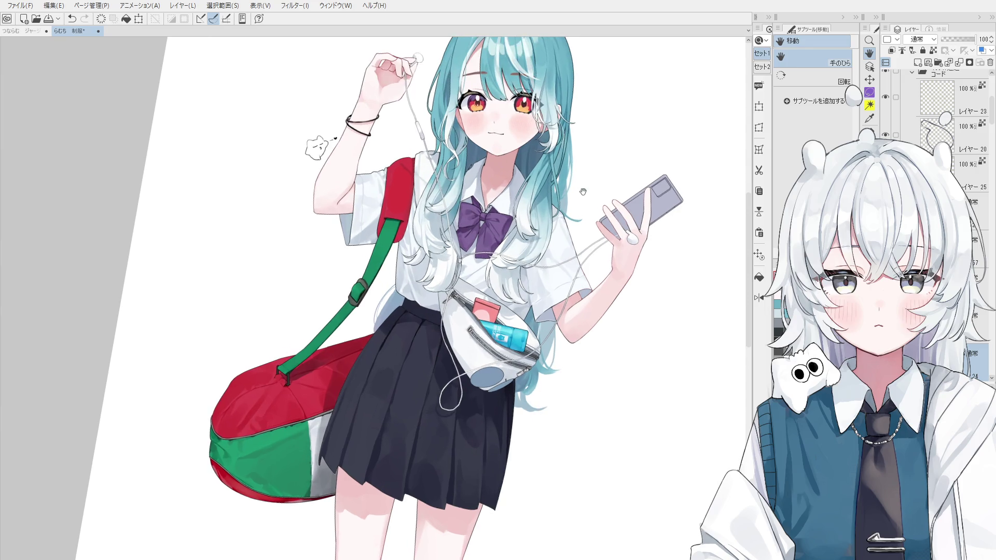
pyautogui.scroll(1, 564, 264)
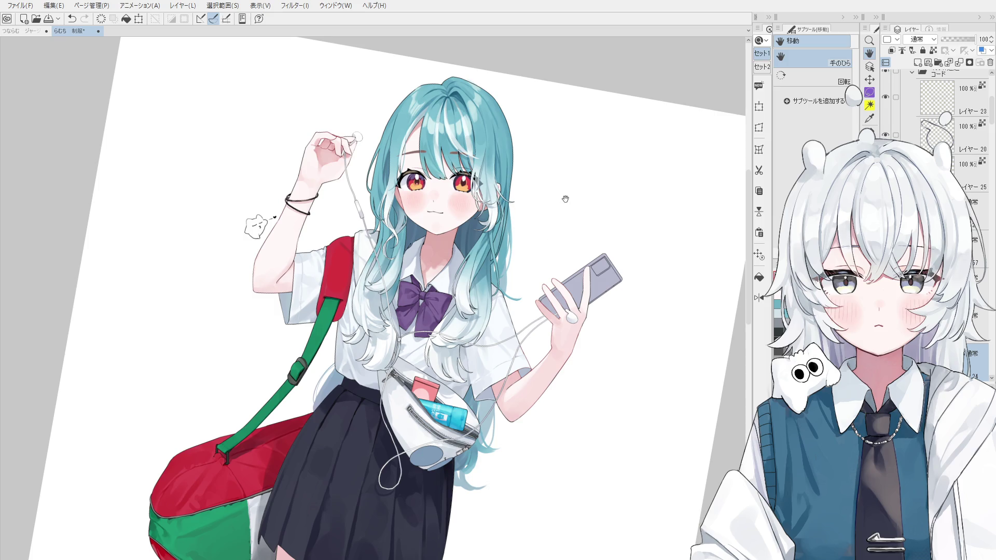
pyautogui.scroll(-1, 636, 182)
pyautogui.scroll(1, 635, 181)
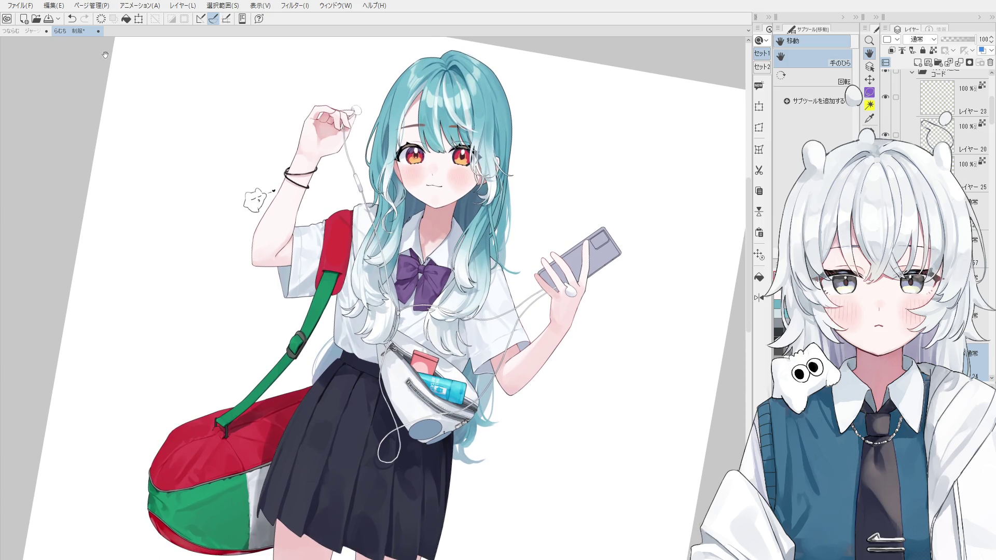